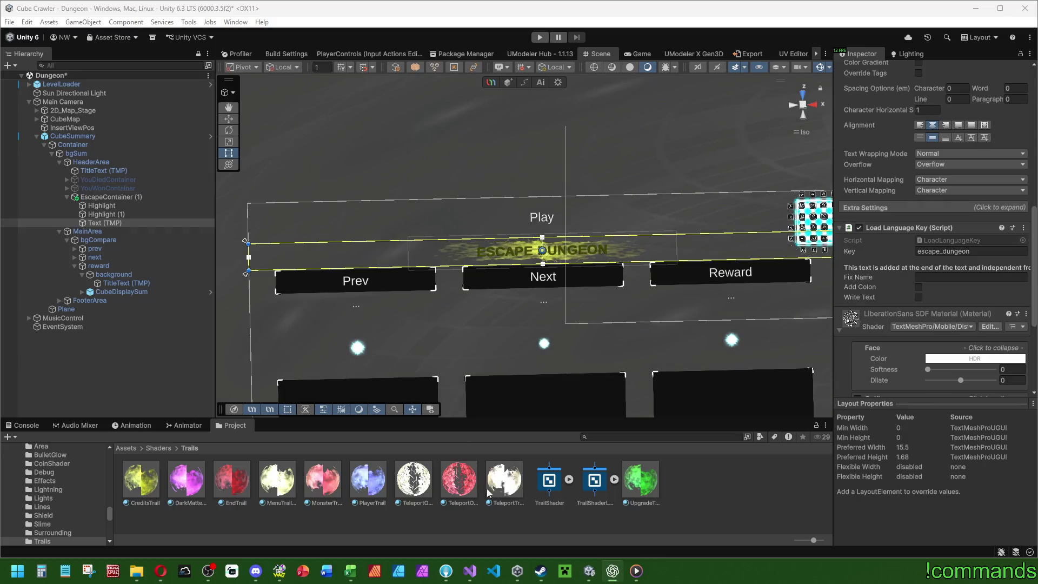
Step: Paste the English "mission_successful" line into the English language file
{"action": "scroll", "coordinate": [78, 321], "scroll_direction": "down", "scroll_amount": 10}
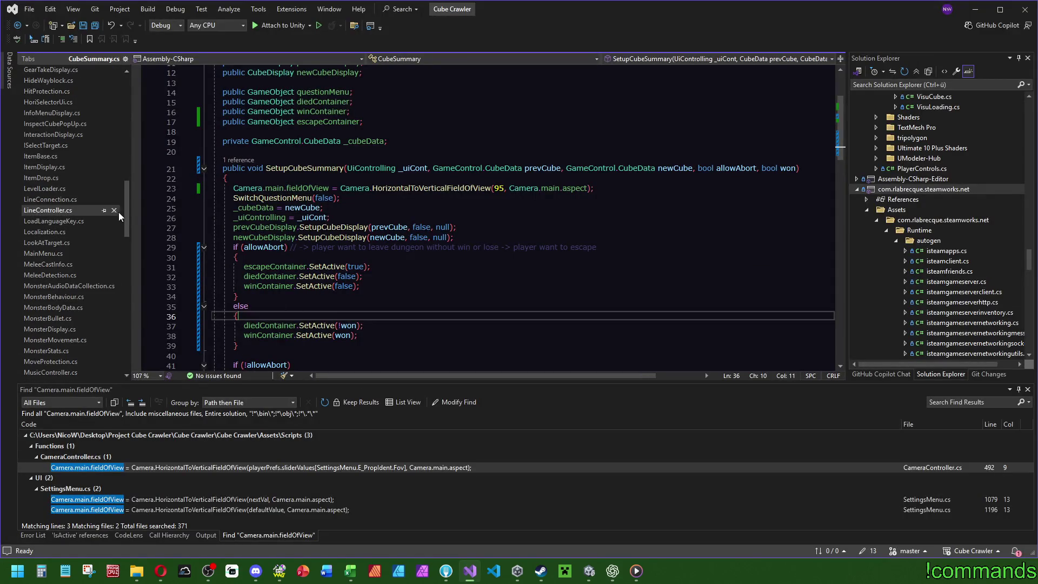
{"action": "left_click", "coordinate": [66, 331]}
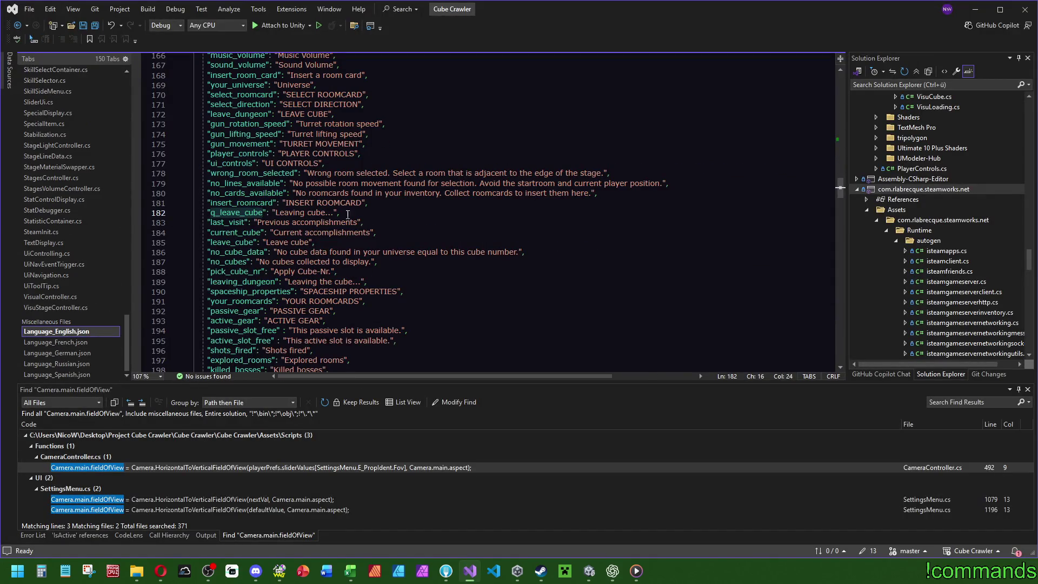
{"action": "scroll", "coordinate": [486, 228], "scroll_direction": "up", "scroll_amount": 20}
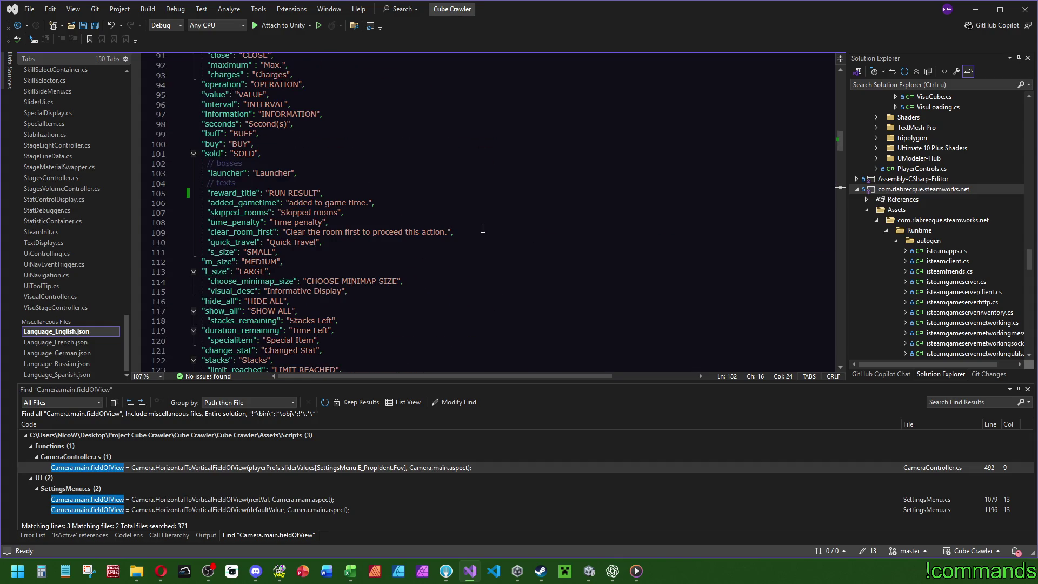
{"action": "scroll", "coordinate": [484, 227], "scroll_direction": "up", "scroll_amount": 2}
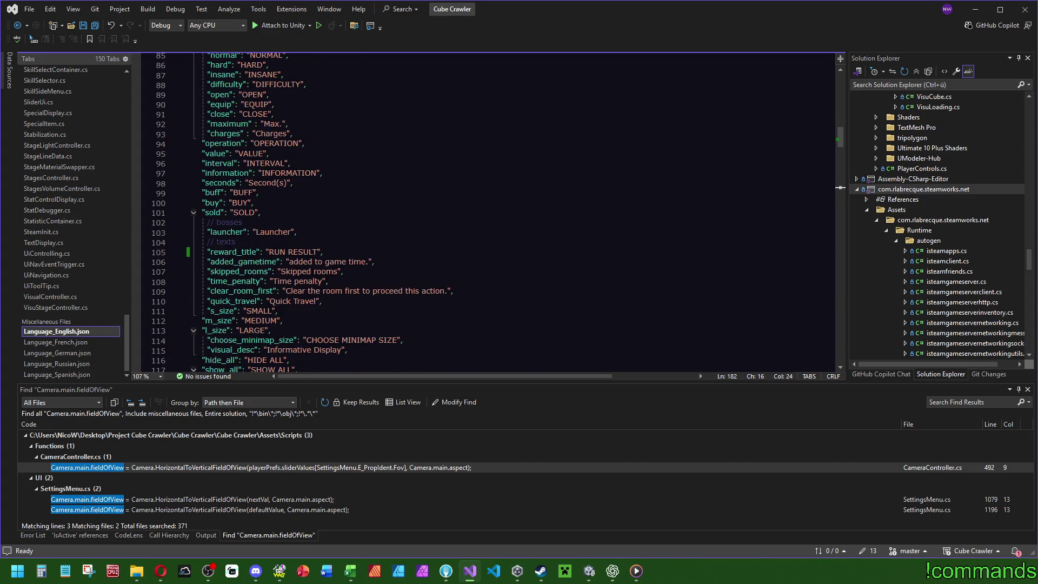
{"action": "key", "text": "alt+Tab"}
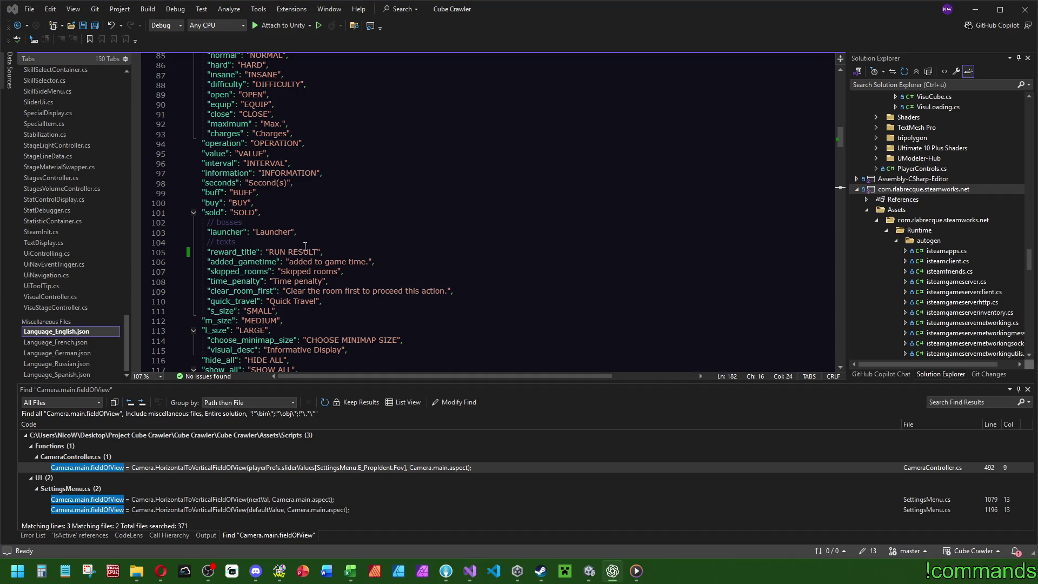
{"action": "left_click", "coordinate": [305, 245]}
{"action": "key", "text": "ctrl+v"}
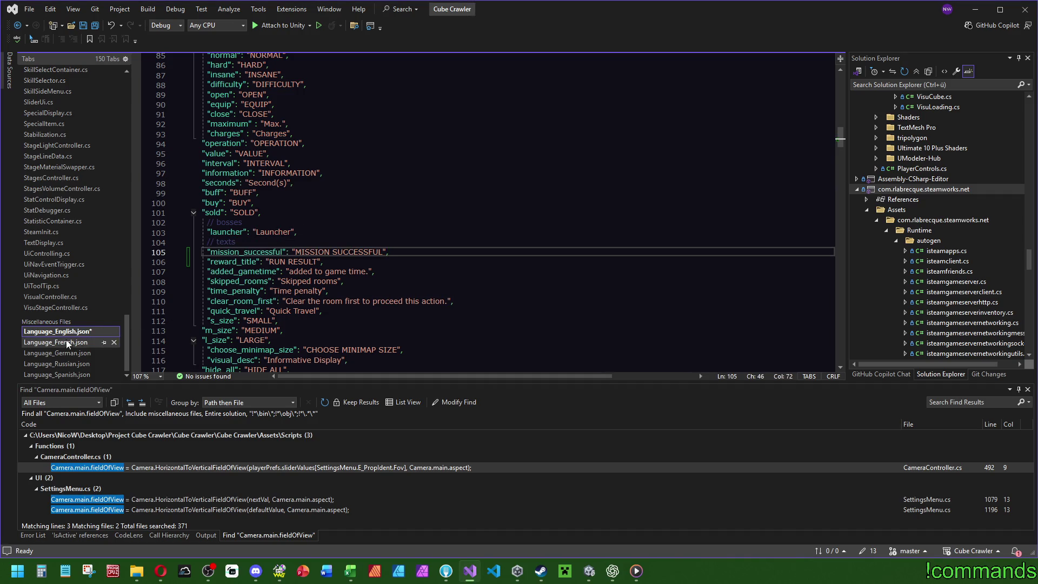
Step: Paste the French "mission_successful" translation into the French language file
{"action": "left_click", "coordinate": [65, 340]}
{"action": "key", "text": "alt+Tab"}
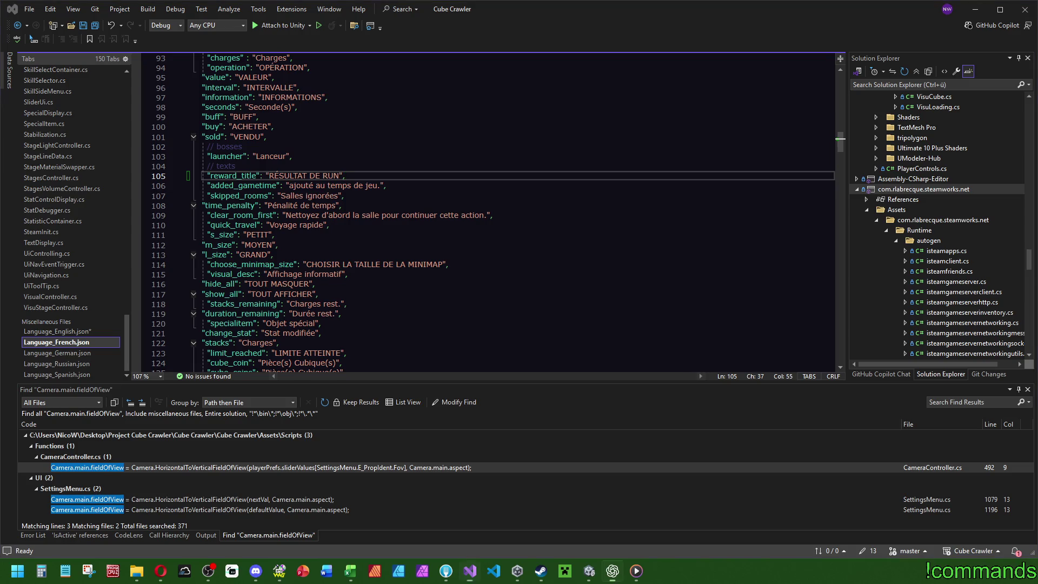
{"action": "left_click", "coordinate": [264, 164]}
{"action": "type", "text": "\"mission_successful\": \"MISSION RÉUSSIE\","}
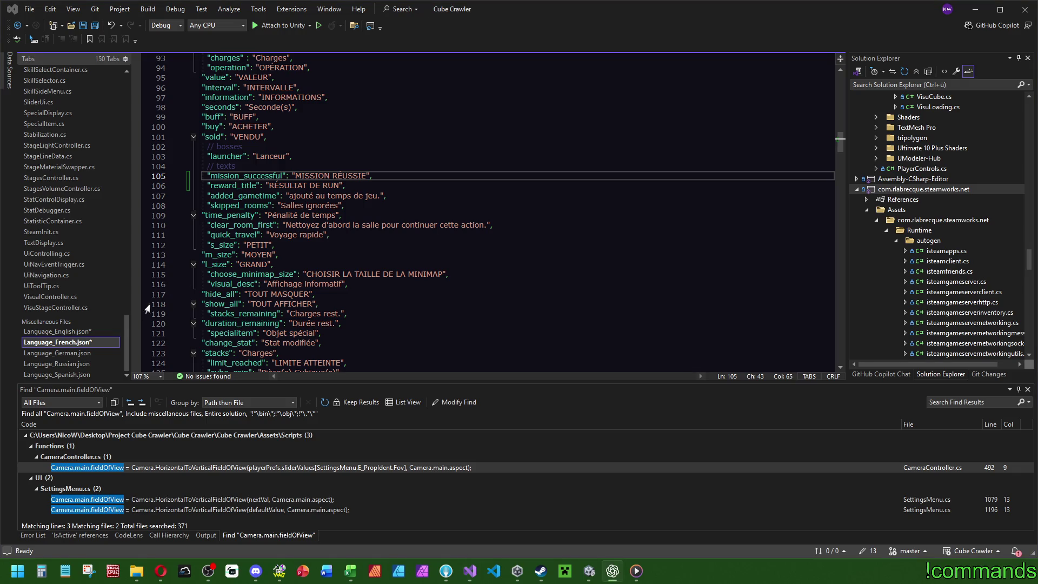
Step: Add the "mission_successful" entry to the German and Russian language files
{"action": "left_click", "coordinate": [58, 353]}
{"action": "key", "text": "ctrl+v"}
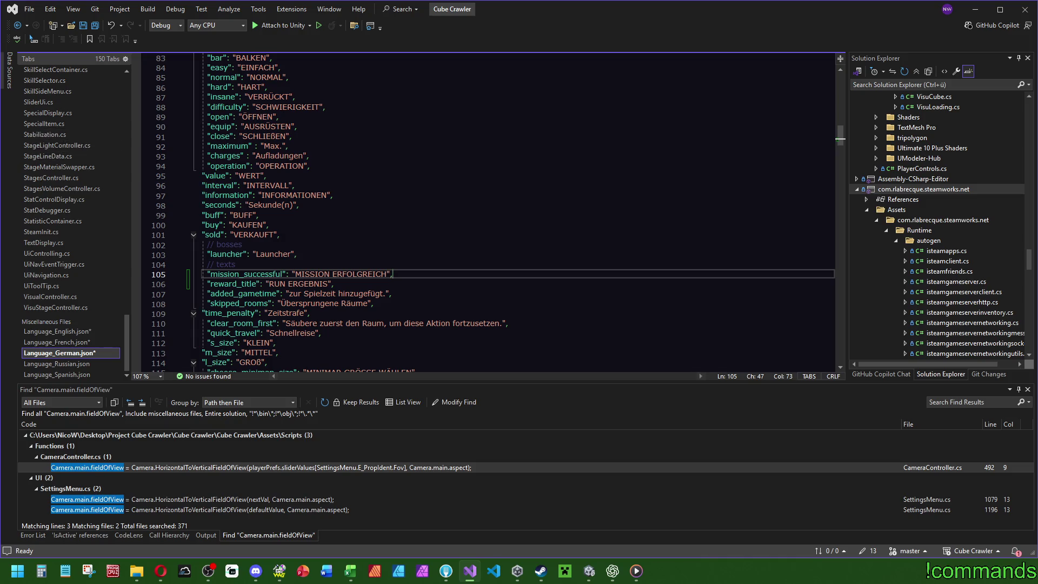
{"action": "left_click", "coordinate": [65, 364]}
{"action": "type", "text": "\"mission_successful\": \"МИССИЯ ВЫПОЛНЕНА\","}
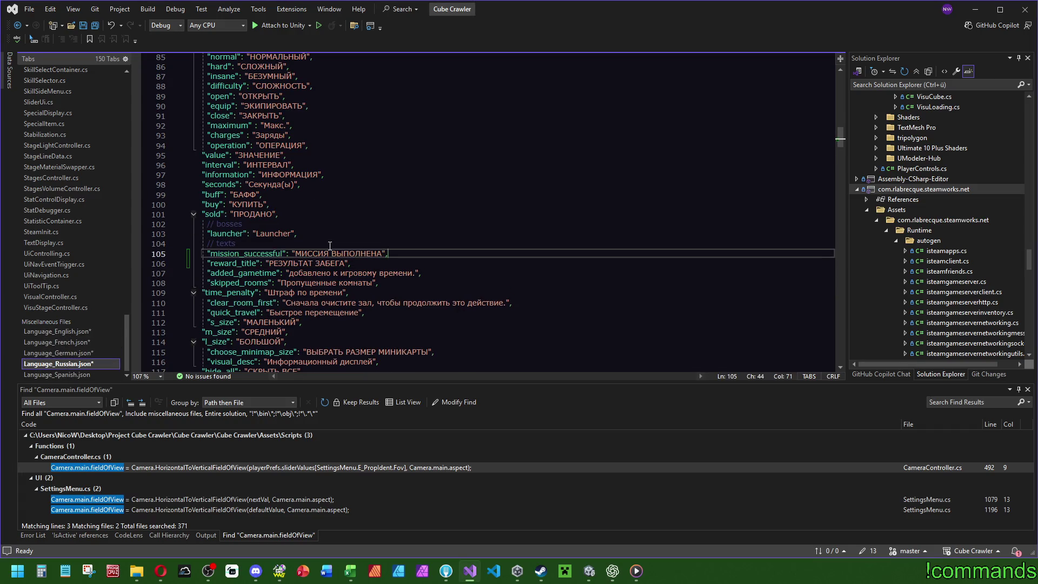
Step: Add the Spanish "mission_successful" line, save the files, and return to Unity
{"action": "left_click", "coordinate": [80, 375]}
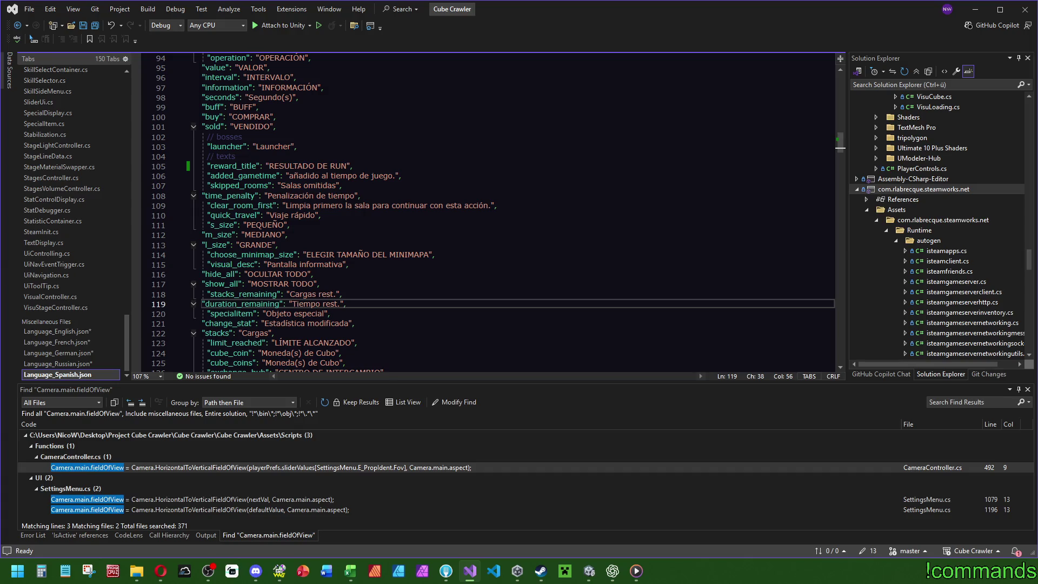
{"action": "key", "text": "alt+Tab"}
{"action": "key", "text": "alt+Tab"}
{"action": "left_click", "coordinate": [272, 159]}
{"action": "key", "text": "Return"}
{"action": "type", "text": "\"mission_successful\": \"MISIÓN EXITOSA\","}
{"action": "key", "text": "ctrl+s"}
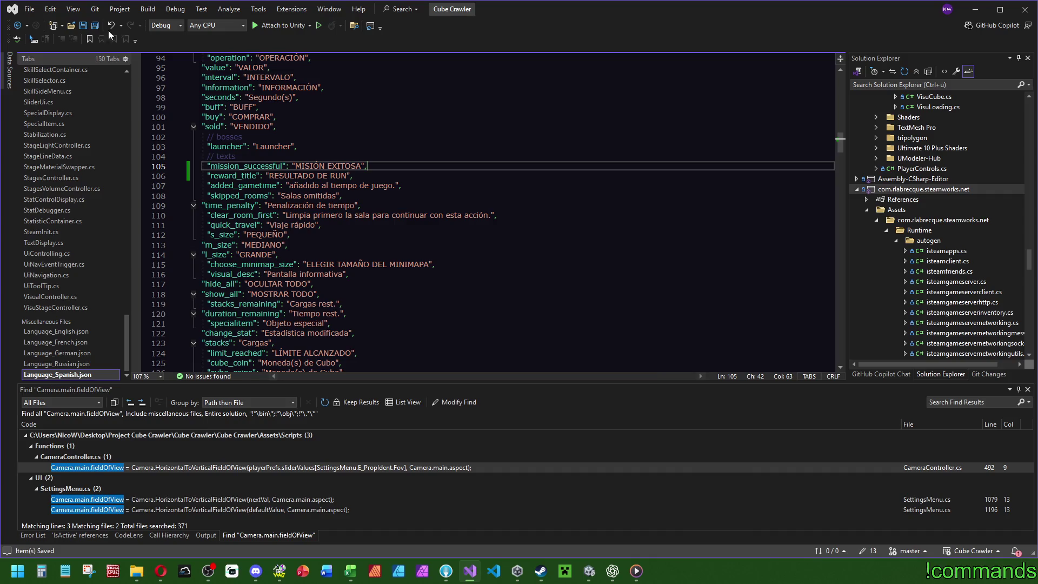
{"action": "left_click", "coordinate": [589, 571]}
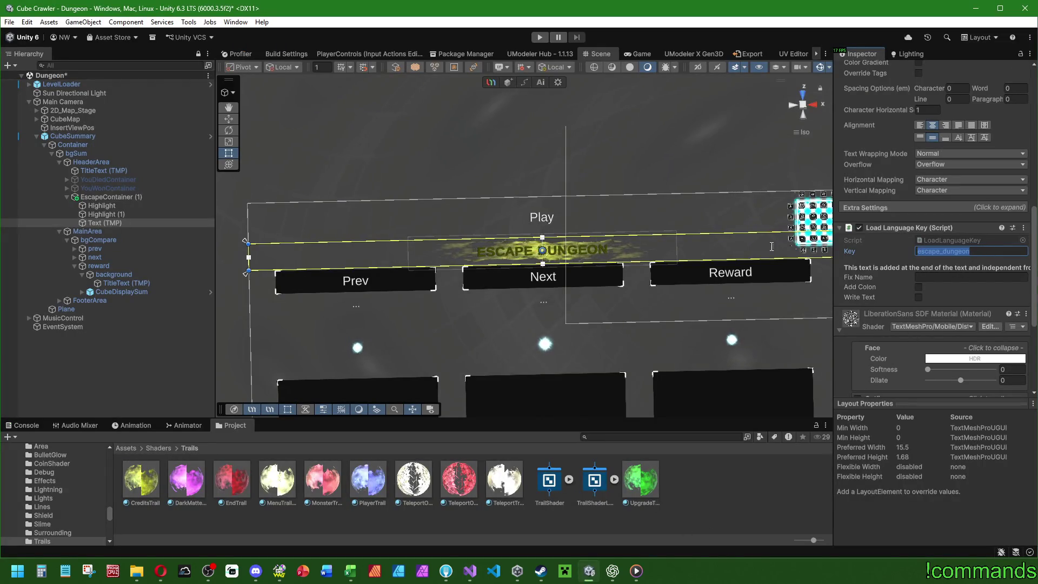
Step: Copy the escape_dungeon key name and return to Visual Studio's Spanish language file
{"action": "key", "text": "alt+Tab"}
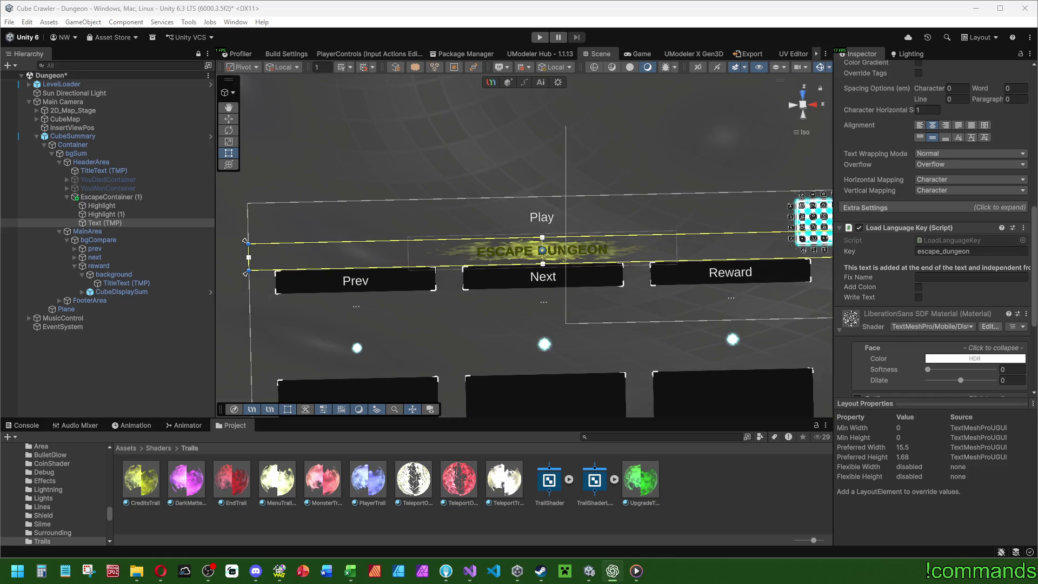
{"action": "left_click", "coordinate": [470, 571]}
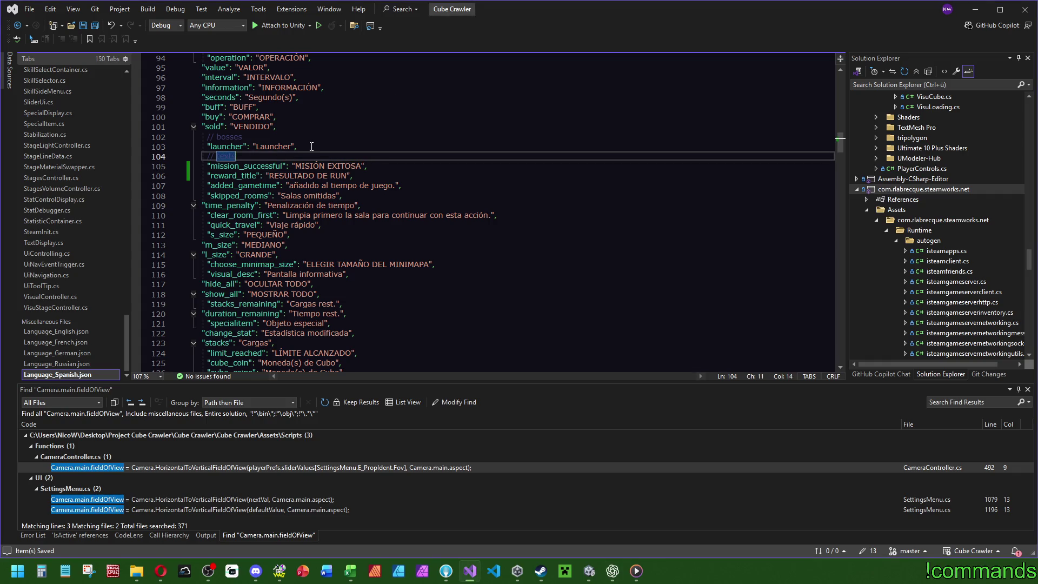
Step: Add "escape_dungeon" lines to the Spanish and Russian files, removing the stray leading comma
{"action": "key", "text": "ctrl+v"}
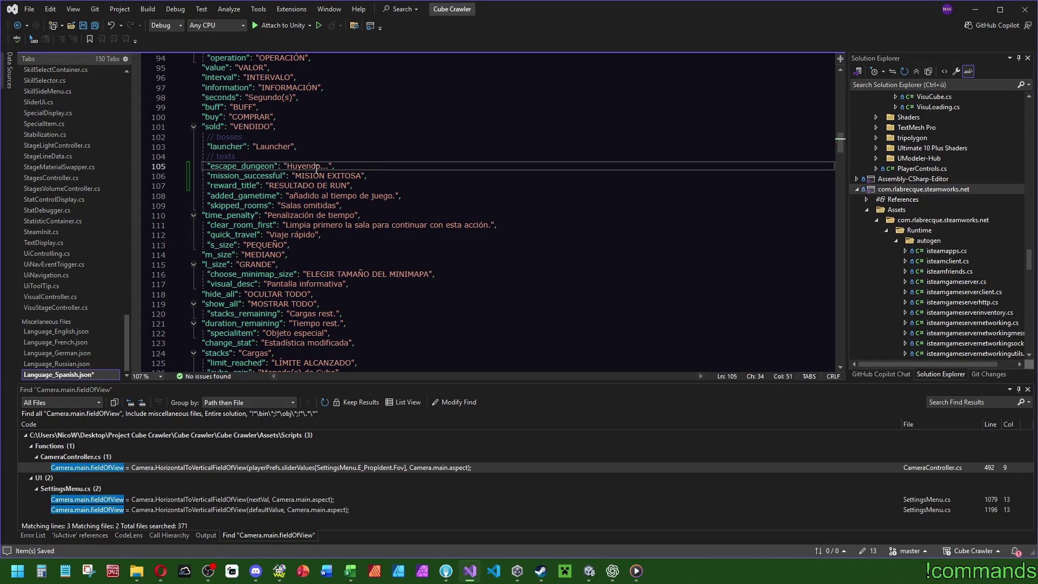
{"action": "left_click", "coordinate": [69, 364]}
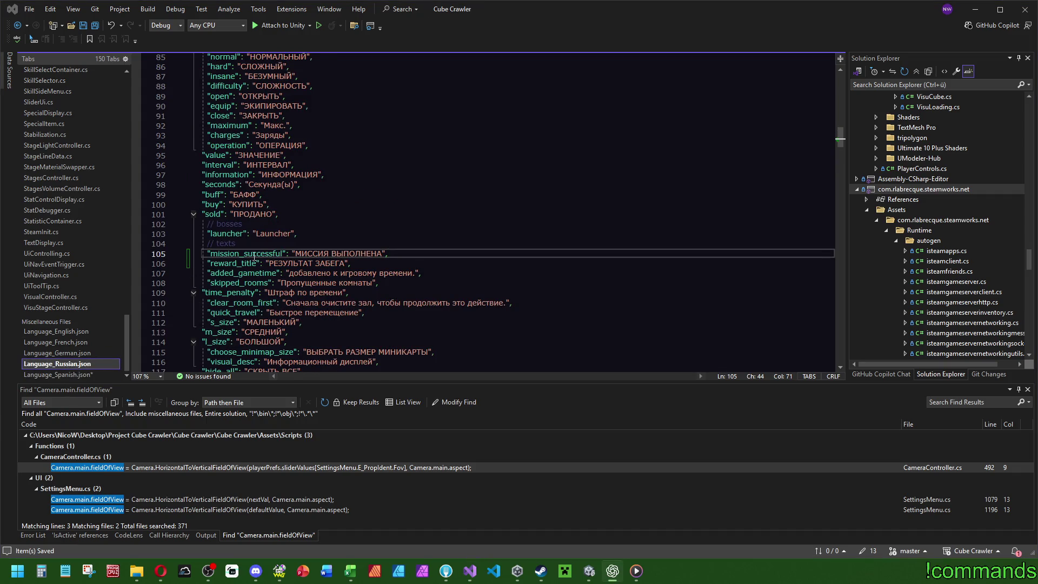
{"action": "left_click", "coordinate": [204, 253]}
{"action": "key", "text": "Tab"}
{"action": "left_click", "coordinate": [204, 253]}
{"action": "key", "text": "Delete"}
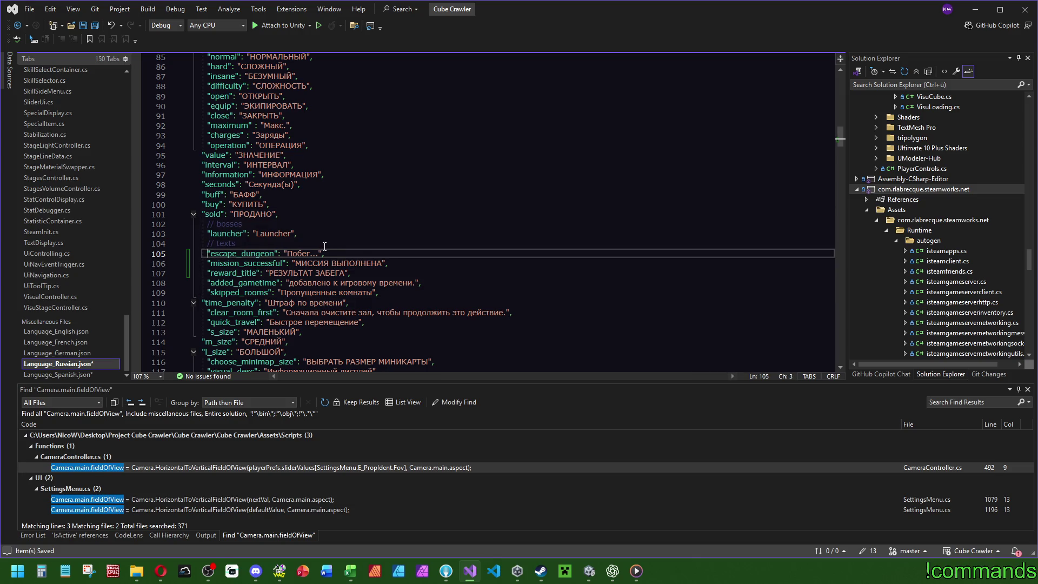
Step: Paste the "escape_dungeon" translations into the German and French language files
{"action": "left_click", "coordinate": [57, 353]}
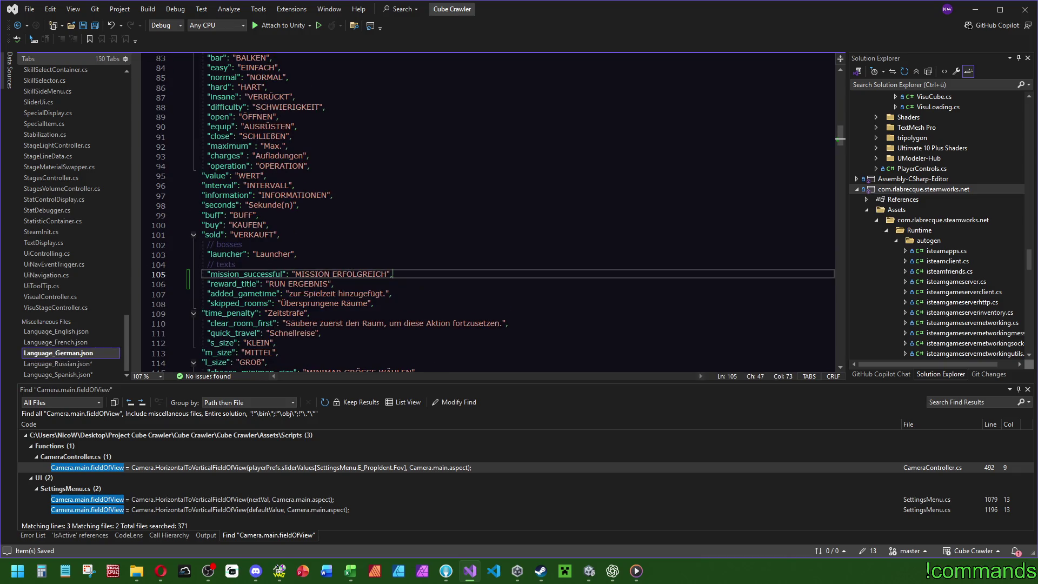
{"action": "key", "text": "alt+Tab"}
{"action": "key", "text": "ctrl+v"}
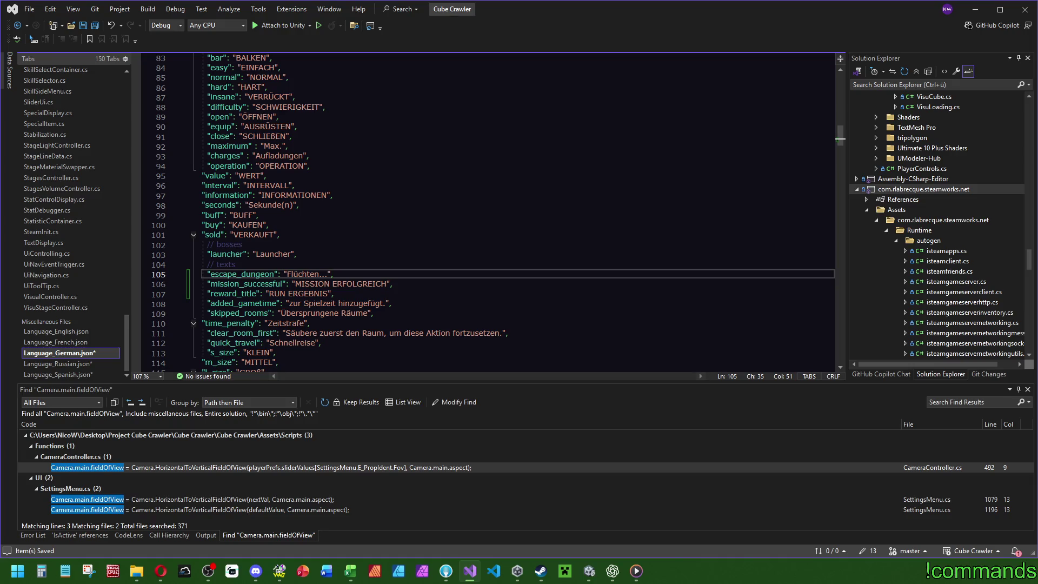
{"action": "left_click", "coordinate": [57, 342]}
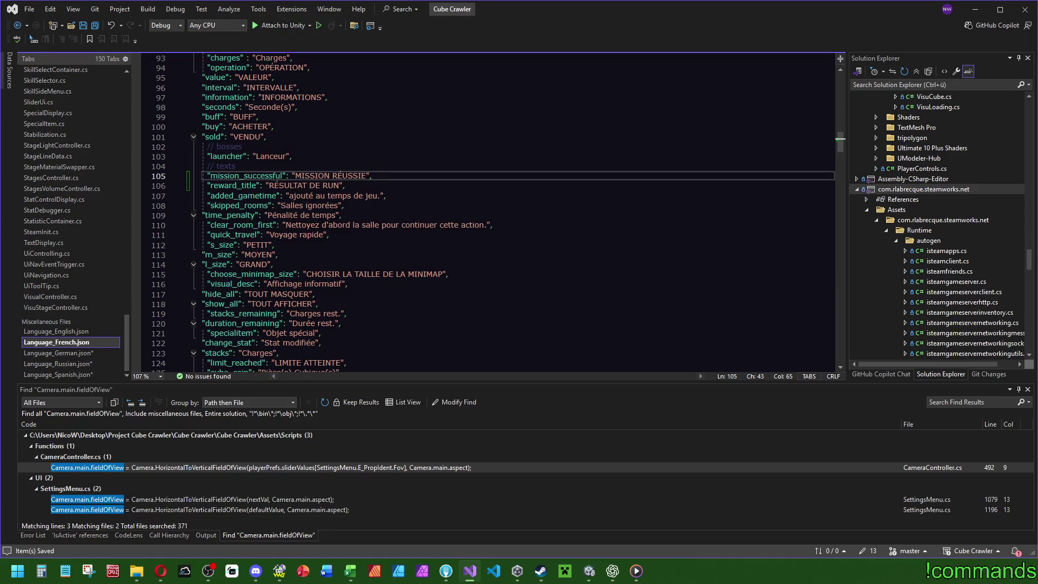
{"action": "key", "text": "alt+Tab"}
{"action": "key", "text": "alt+Tab"}
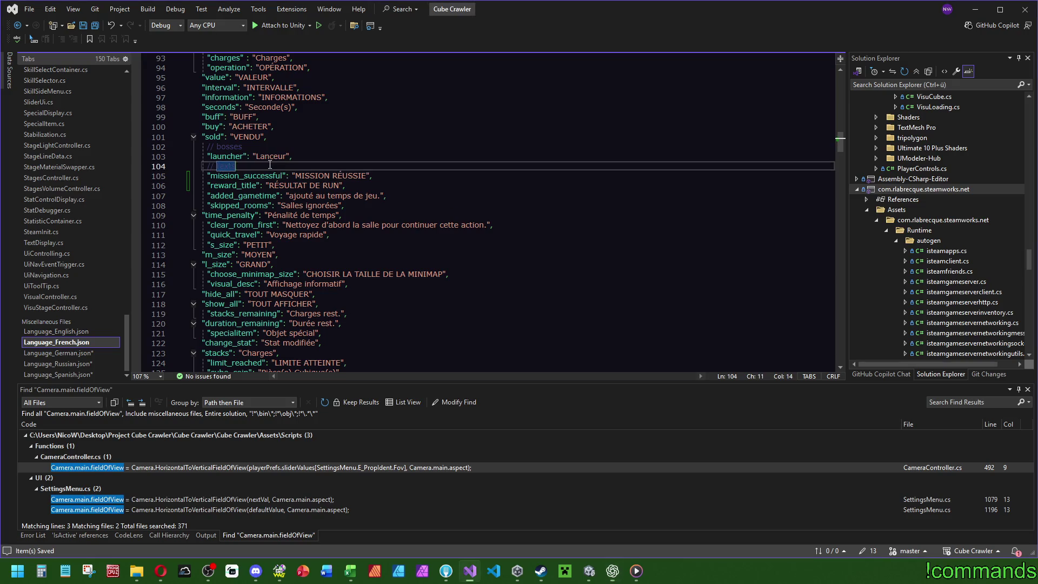
{"action": "type", "text": "\"escape_dungeon\": \"Fuite...\","}
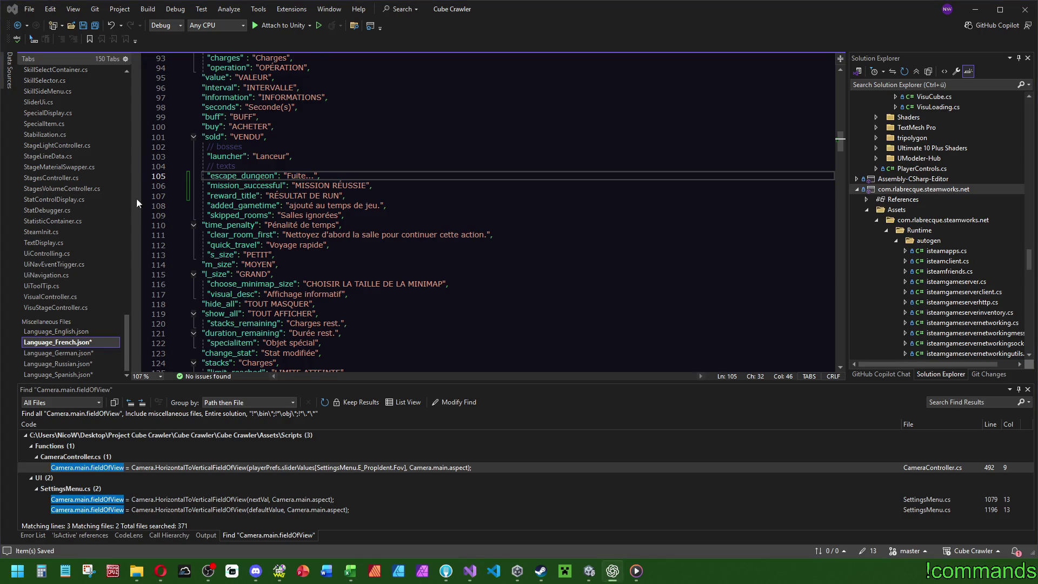
Step: Add English "escape_dungeon": "Escaping..." below the texts comment, save all, return to Unity
{"action": "left_click", "coordinate": [50, 332]}
{"action": "double_click", "coordinate": [261, 245]}
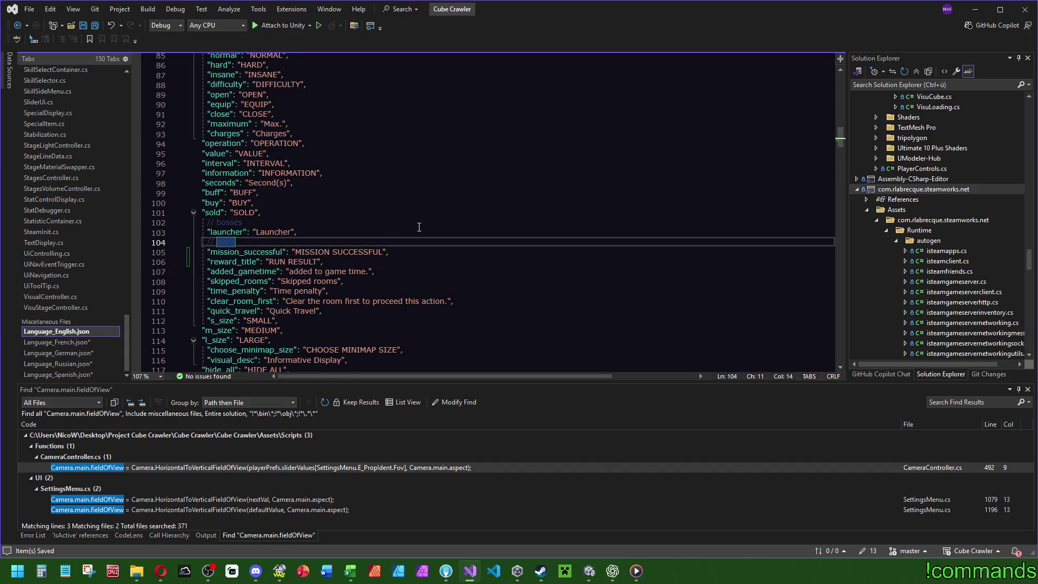
{"action": "key", "text": "End"}
{"action": "key", "text": "Return"}
{"action": "type", "text": "\"escape_dungeon\": \"Escaping...\","}
{"action": "key", "text": "ctrl+shift+s"}
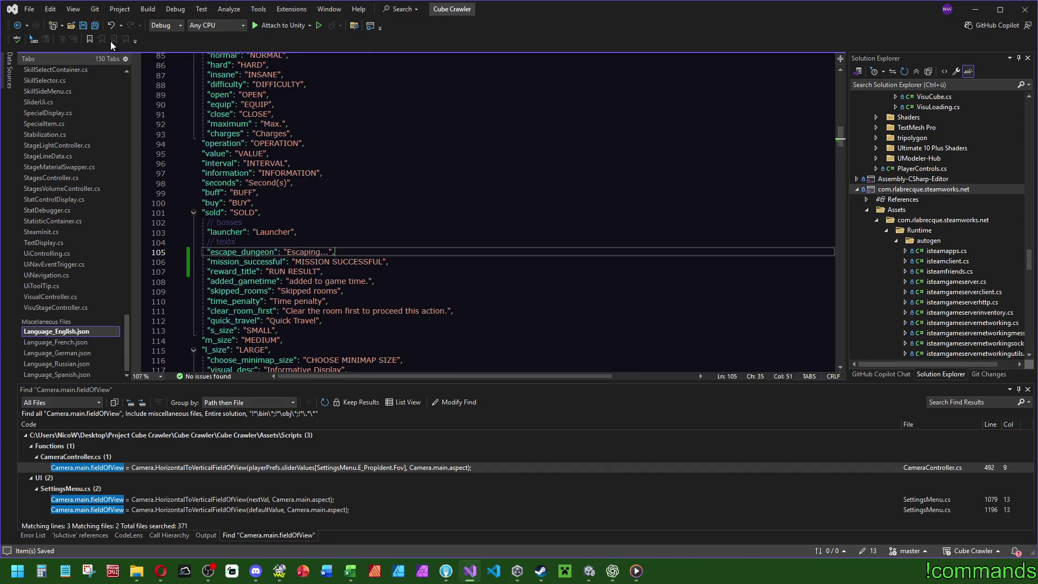
{"action": "left_click", "coordinate": [589, 571]}
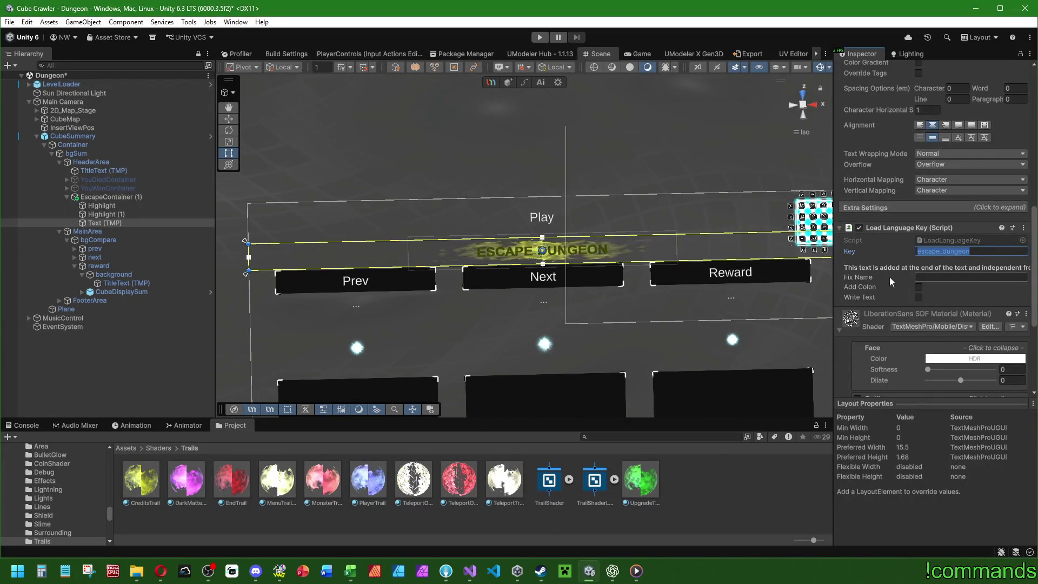
Step: Deactivate EscapeContainer (1) and apply all overrides to the CubeSummary prefab
{"action": "left_click", "coordinate": [471, 576]}
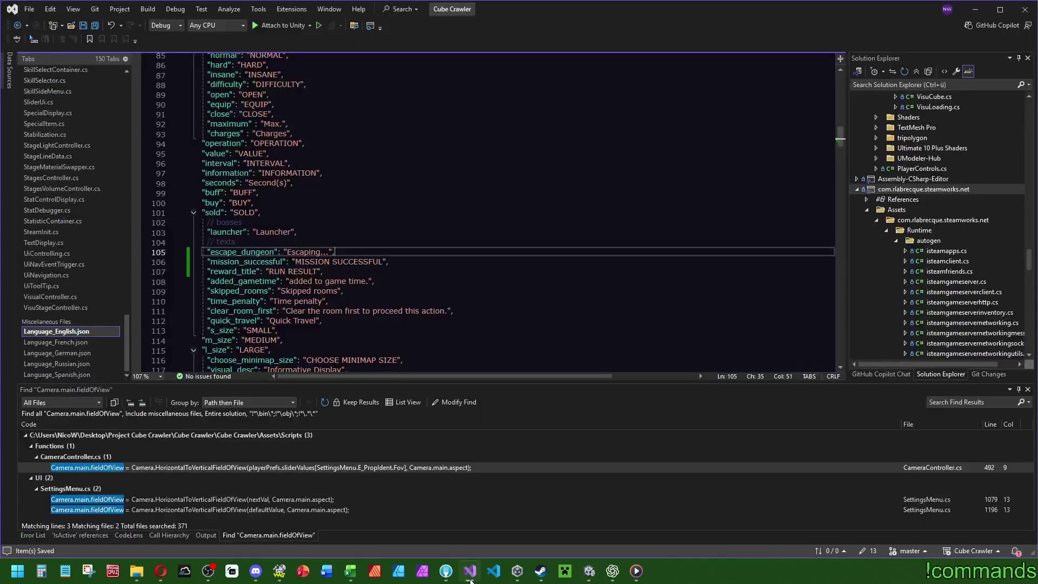
{"action": "left_click", "coordinate": [471, 575]}
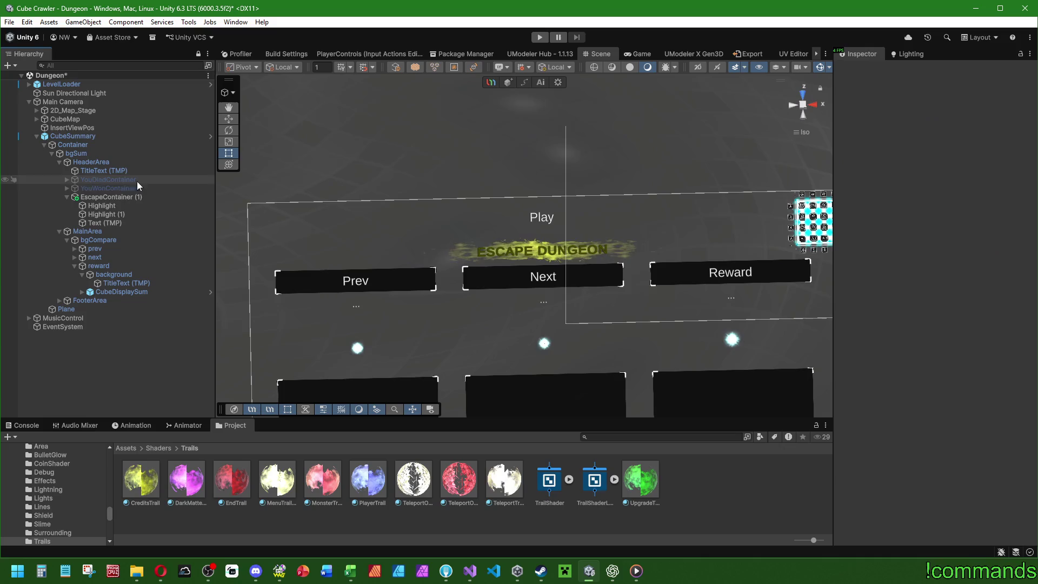
{"action": "left_click", "coordinate": [136, 197]}
{"action": "left_click", "coordinate": [861, 71]}
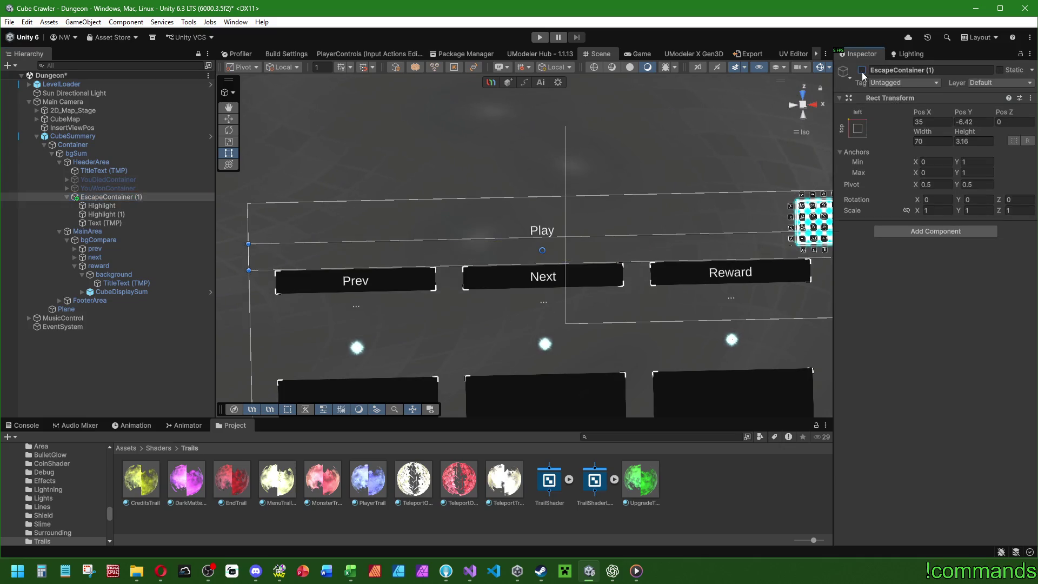
{"action": "left_click", "coordinate": [72, 136]}
{"action": "left_click", "coordinate": [894, 111]}
{"action": "left_click", "coordinate": [987, 207]}
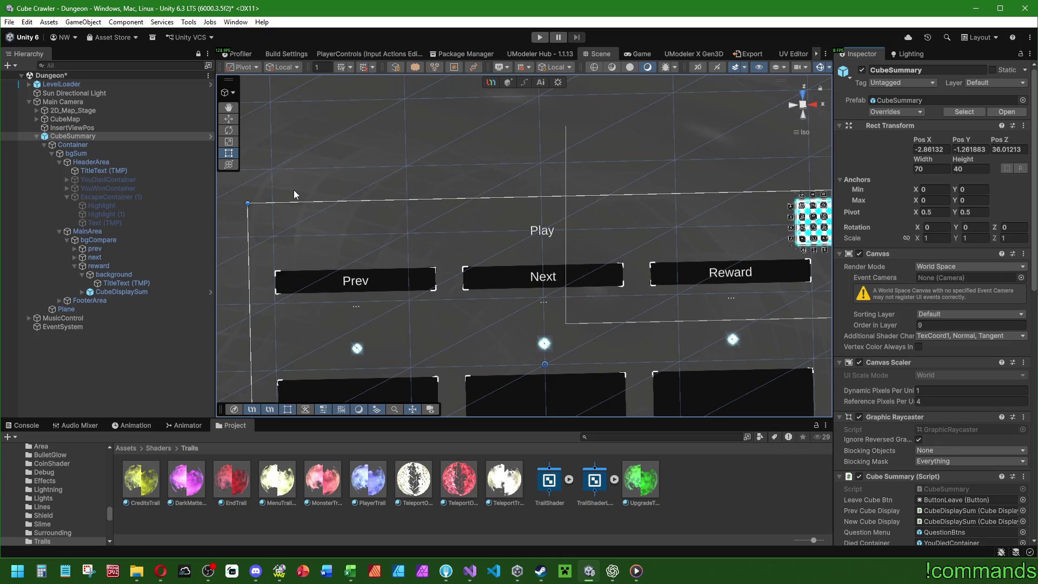
Step: Preview EscapeContainer (1) by toggling it on and off, then switch to Visual Studio
{"action": "scroll", "coordinate": [328, 280], "scroll_direction": "down", "scroll_amount": 1}
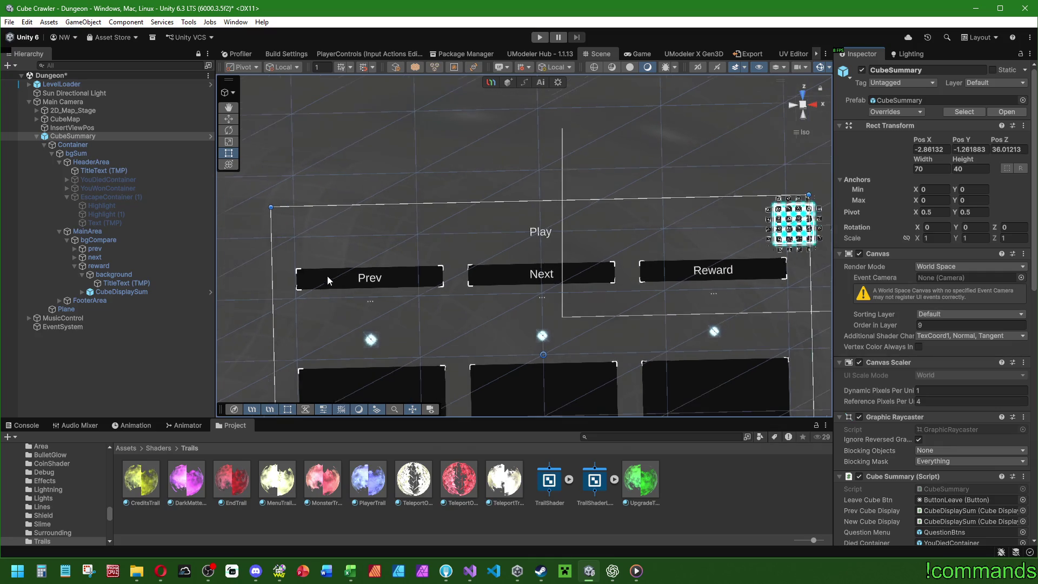
{"action": "scroll", "coordinate": [328, 279], "scroll_direction": "down", "scroll_amount": 1}
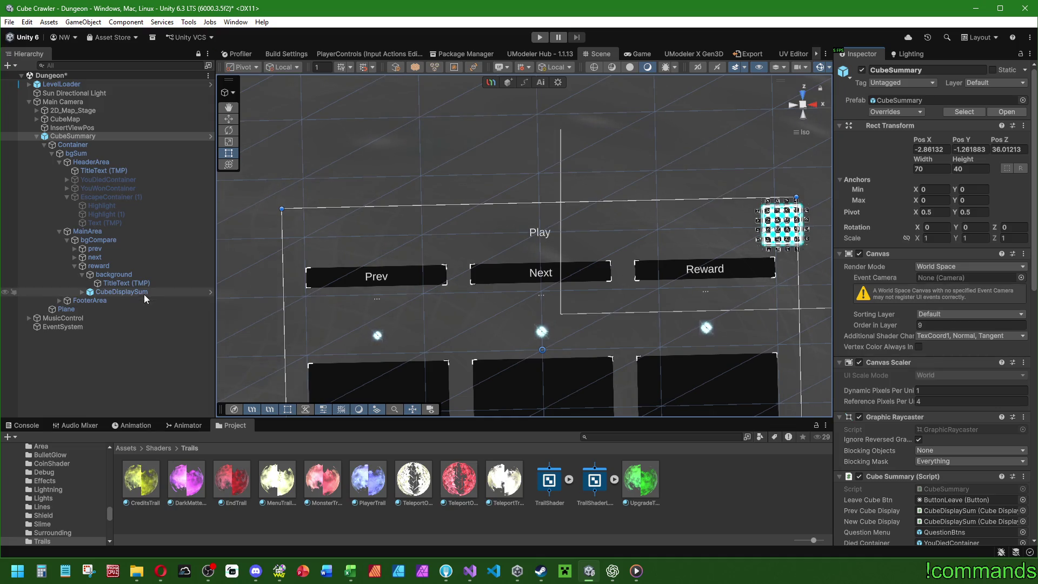
{"action": "left_click", "coordinate": [158, 196]}
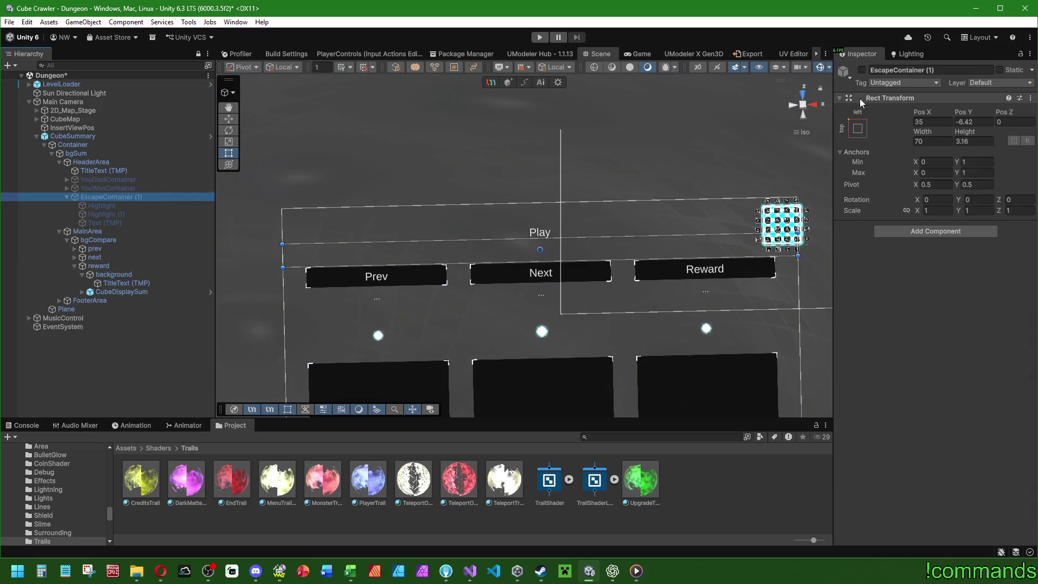
{"action": "left_click", "coordinate": [862, 71]}
{"action": "left_click", "coordinate": [862, 71]}
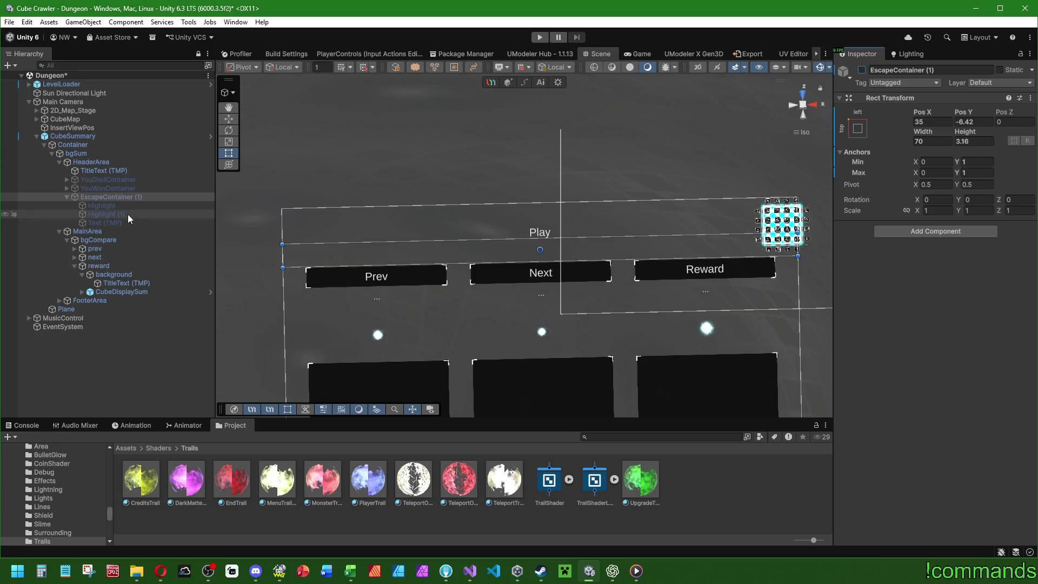
{"action": "left_click", "coordinate": [470, 571]}
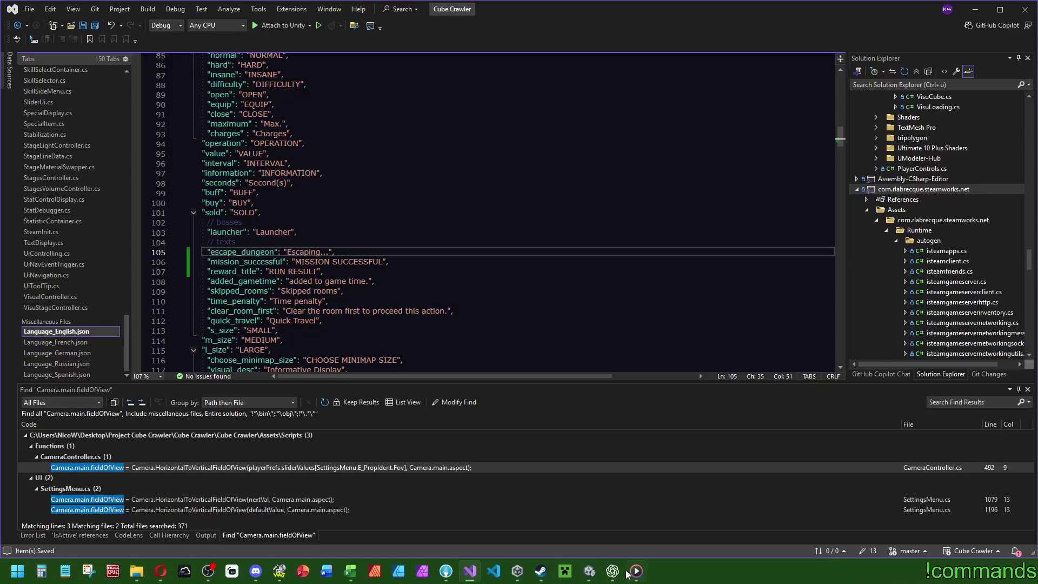
Step: Assign YouWonContainer and EscapeContainer (1) to the Cube Summary's win and escape container fields
{"action": "left_click", "coordinate": [589, 571]}
{"action": "left_click", "coordinate": [157, 136]}
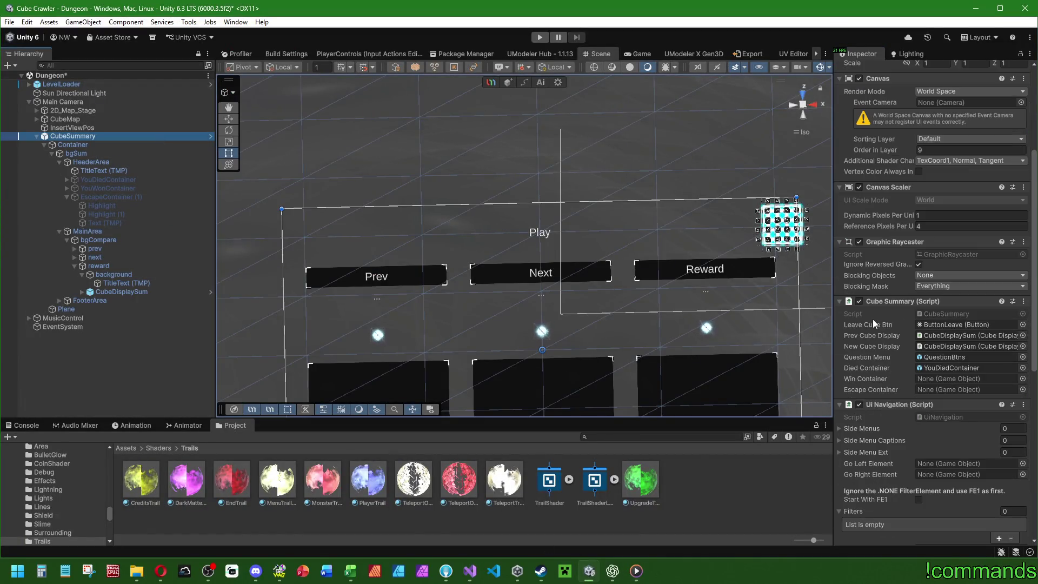
{"action": "left_click", "coordinate": [156, 190]}
{"action": "mouse_move", "coordinate": [156, 190]}
{"action": "left_mouse_down"}
{"action": "mouse_move", "coordinate": [942, 391]}
{"action": "mouse_move", "coordinate": [937, 377]}
{"action": "left_mouse_up"}
{"action": "left_click", "coordinate": [126, 198]}
{"action": "left_click_drag", "start_coordinate": [126, 199], "coordinate": [968, 389]}
Step: Delete the CubeSummary object from the Dungeon scene
{"action": "left_click", "coordinate": [90, 364]}
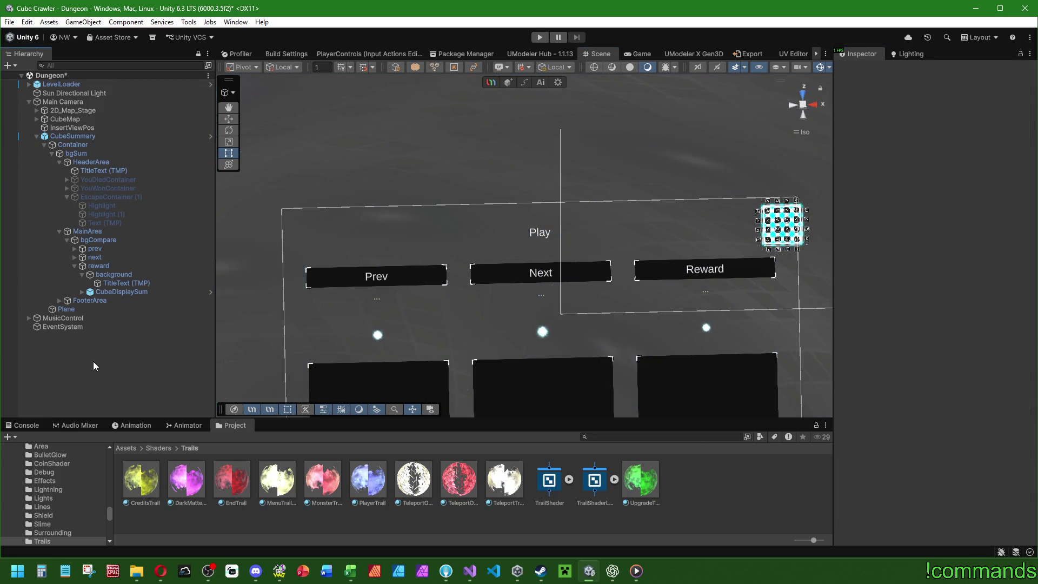
{"action": "scroll", "coordinate": [449, 328], "scroll_direction": "down", "scroll_amount": 4}
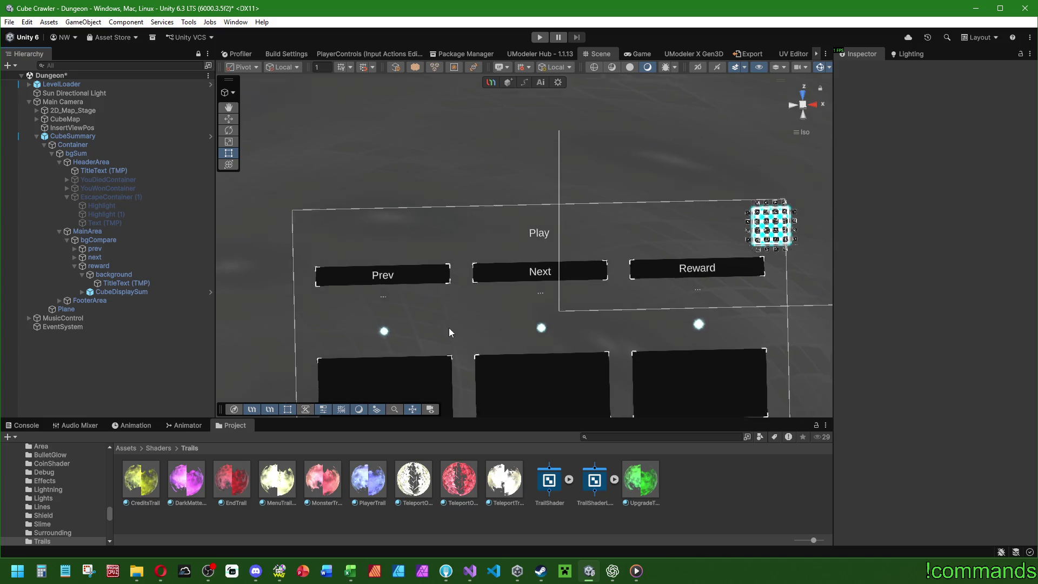
{"action": "left_click", "coordinate": [82, 137]}
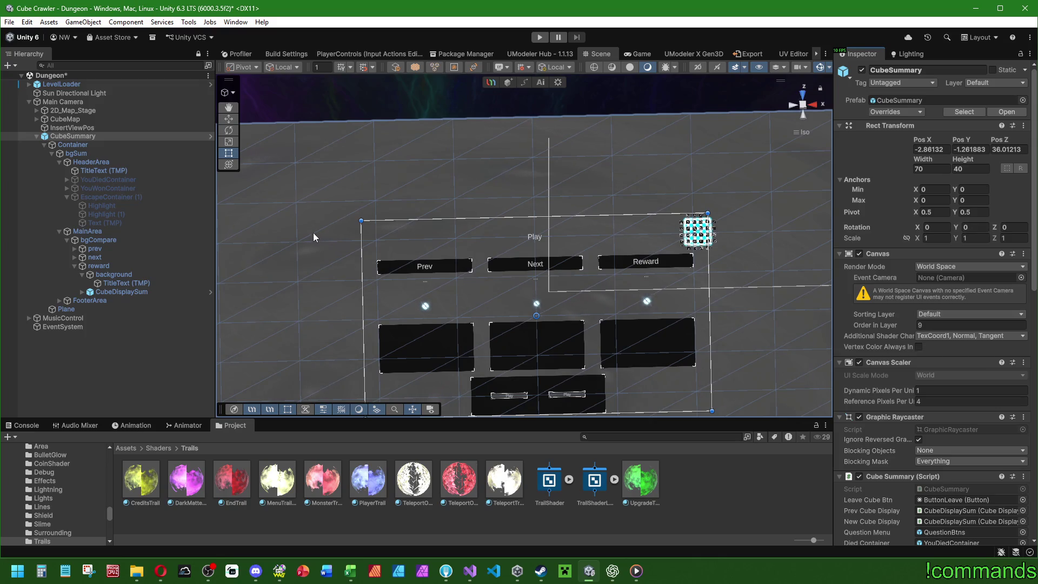
{"action": "left_click", "coordinate": [149, 359]}
{"action": "left_click", "coordinate": [96, 129]}
{"action": "left_click", "coordinate": [98, 134]}
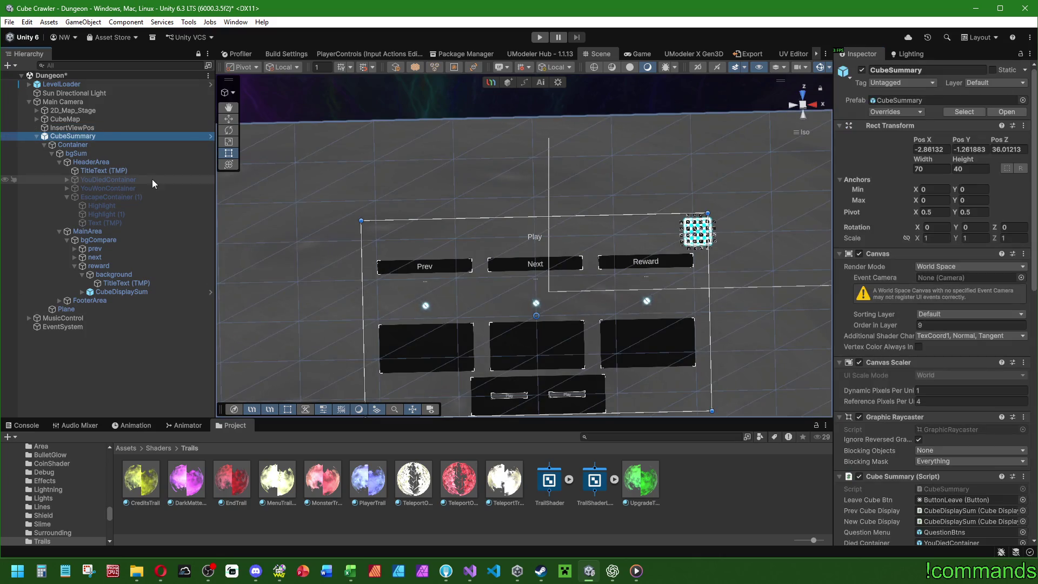
{"action": "key", "text": "Delete"}
Step: Save the project and the Dungeon scene via the File menu, then show the console
{"action": "left_click", "coordinate": [9, 22]}
{"action": "left_click", "coordinate": [49, 135]}
{"action": "left_click", "coordinate": [9, 22]}
{"action": "left_click", "coordinate": [46, 74]}
{"action": "left_click", "coordinate": [24, 425]}
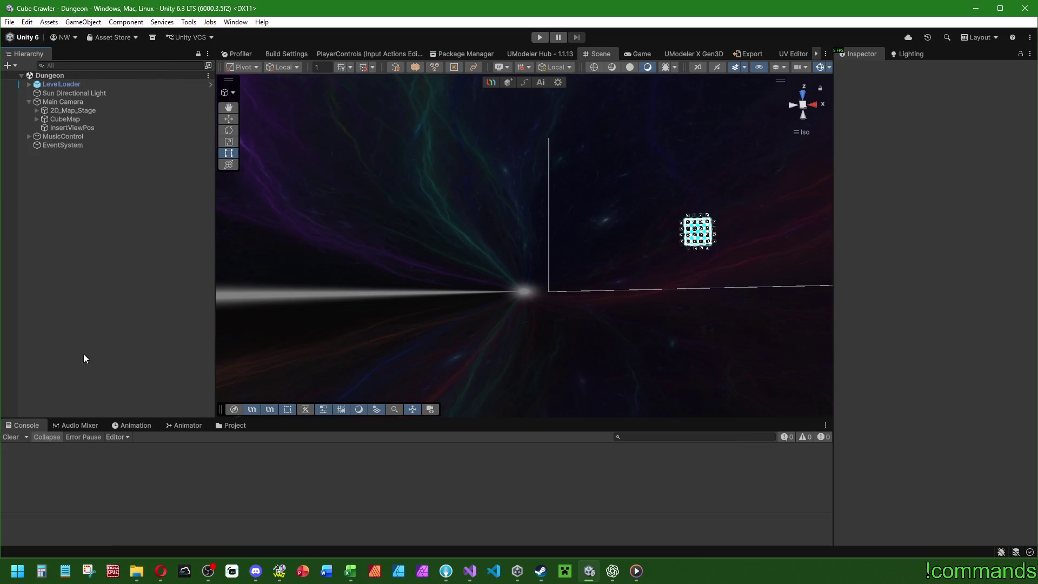
Step: Open the Mainmenu scene from Assets > Scenes and frame its Menus object
{"action": "left_click", "coordinate": [224, 429]}
{"action": "left_click", "coordinate": [135, 449]}
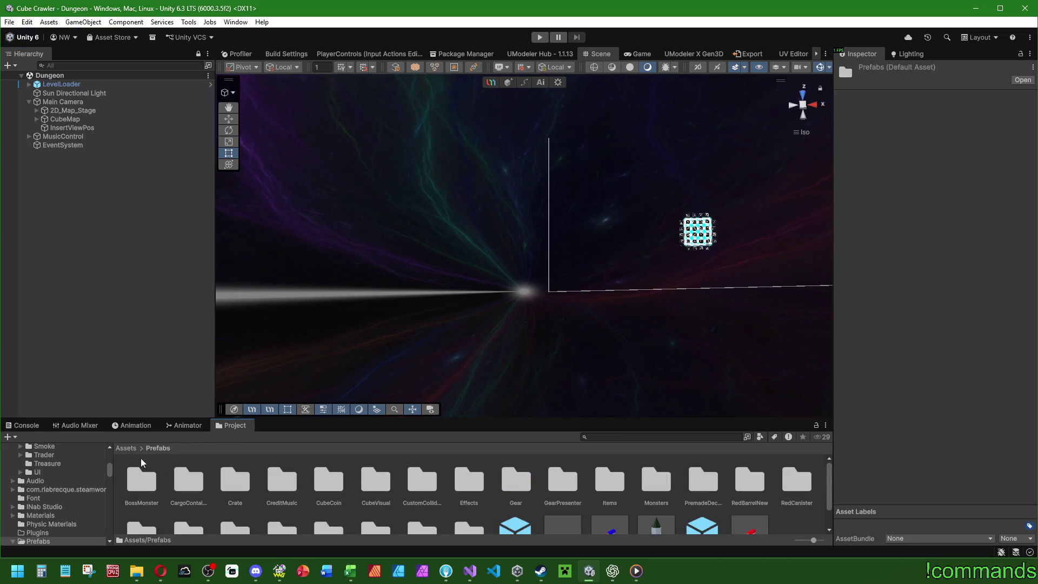
{"action": "left_click", "coordinate": [128, 448]}
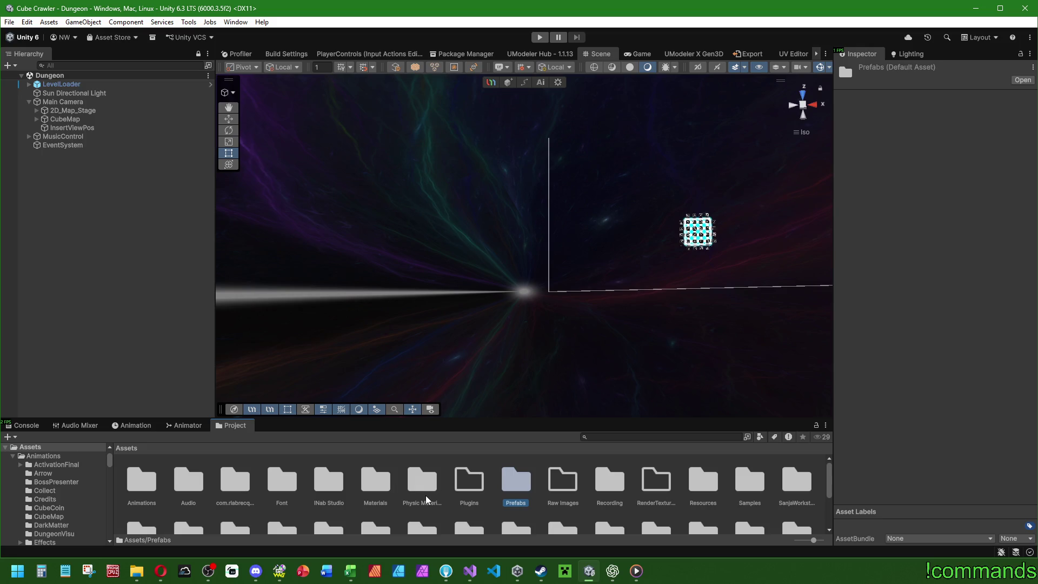
{"action": "scroll", "coordinate": [662, 508], "scroll_direction": "down", "scroll_amount": 3}
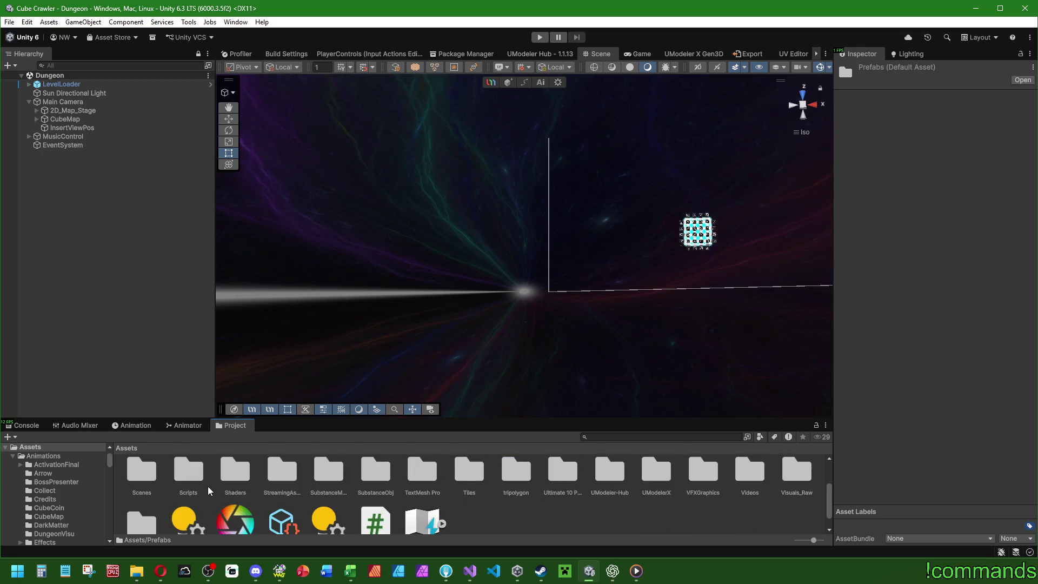
{"action": "double_click", "coordinate": [148, 494]}
{"action": "double_click", "coordinate": [231, 480]}
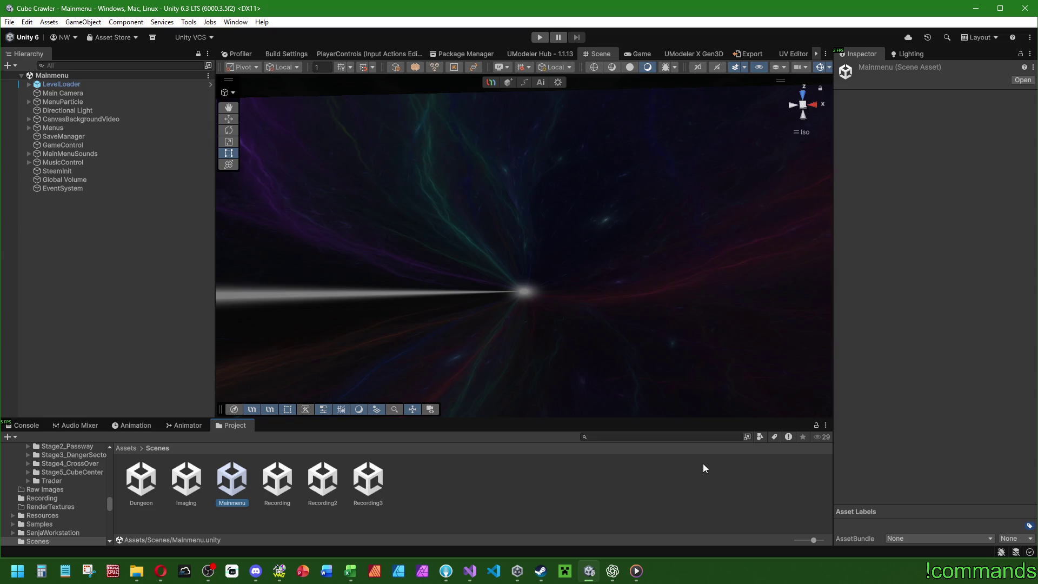
{"action": "left_click", "coordinate": [22, 426]}
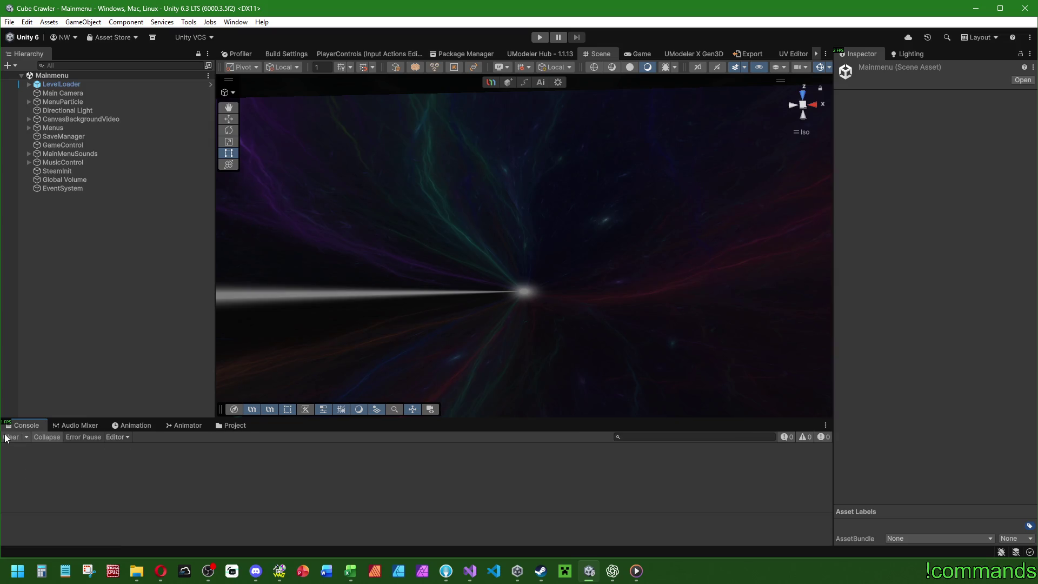
{"action": "double_click", "coordinate": [52, 127]}
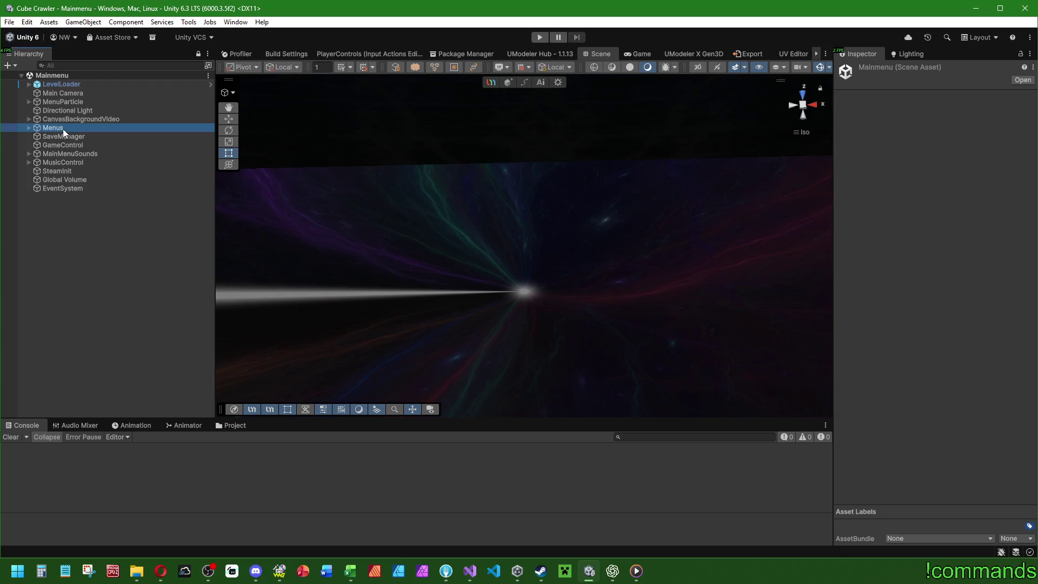
Step: Orbit around the menu cube, start Play mode, and maximize the Game view
{"action": "mouse_move", "coordinate": [475, 324]}
{"action": "left_mouse_down"}
{"action": "mouse_move", "coordinate": [593, 175]}
{"action": "mouse_move", "coordinate": [562, 66]}
{"action": "left_mouse_up"}
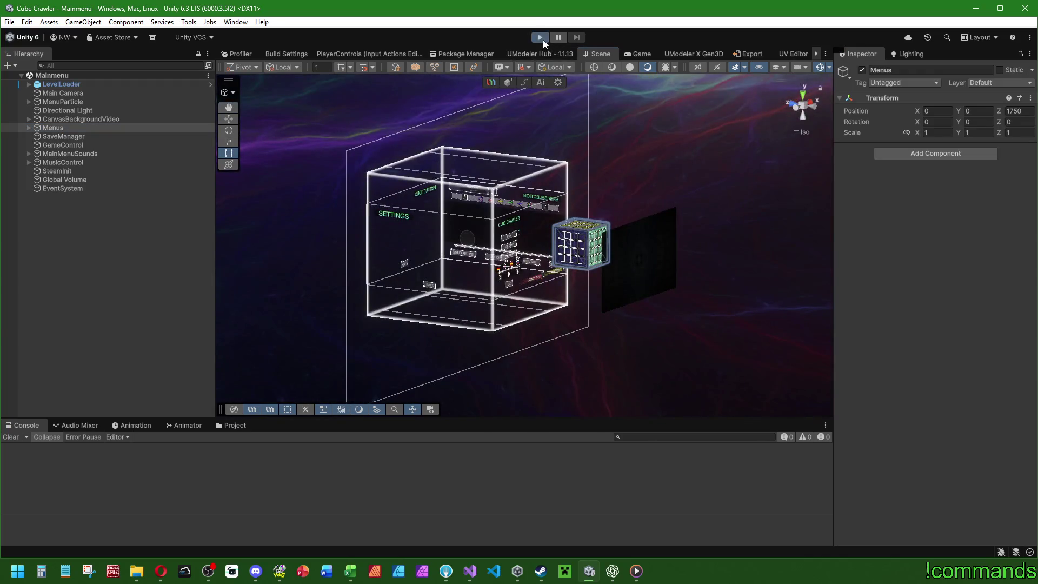
{"action": "left_click", "coordinate": [543, 39]}
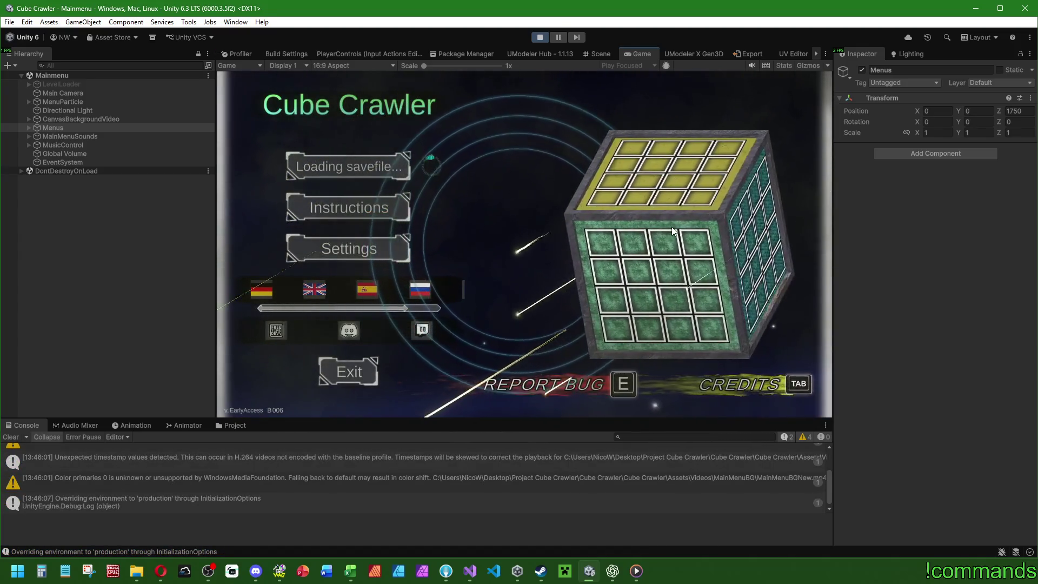
{"action": "double_click", "coordinate": [635, 53]}
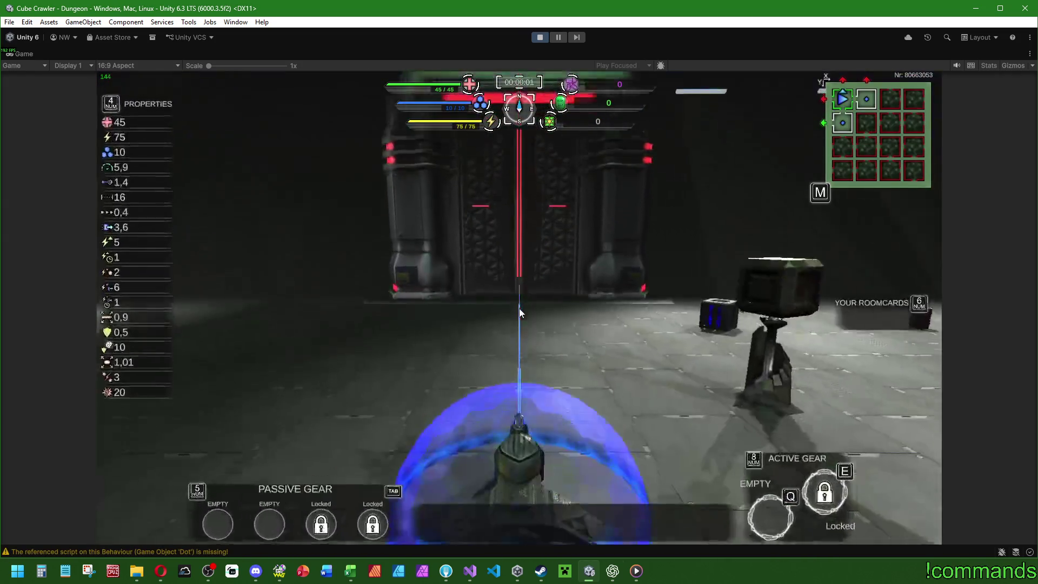
Step: Drive the ship through the dungeon with W, A and D until the YOU DIED summary appears
{"action": "key", "text": "Escape"}
{"action": "key", "text": "BackSpace"}
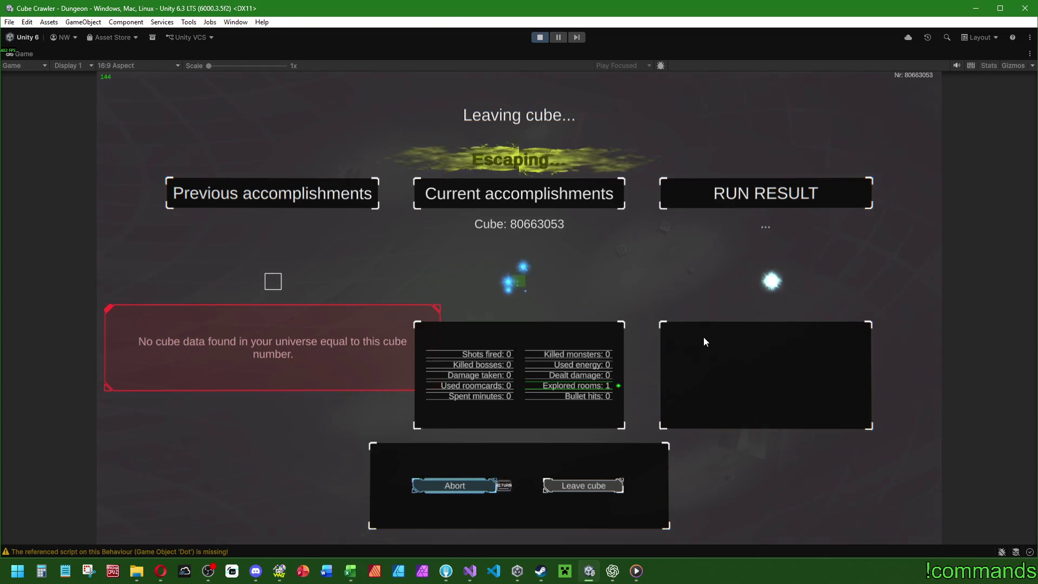
{"action": "key", "text": "w"}
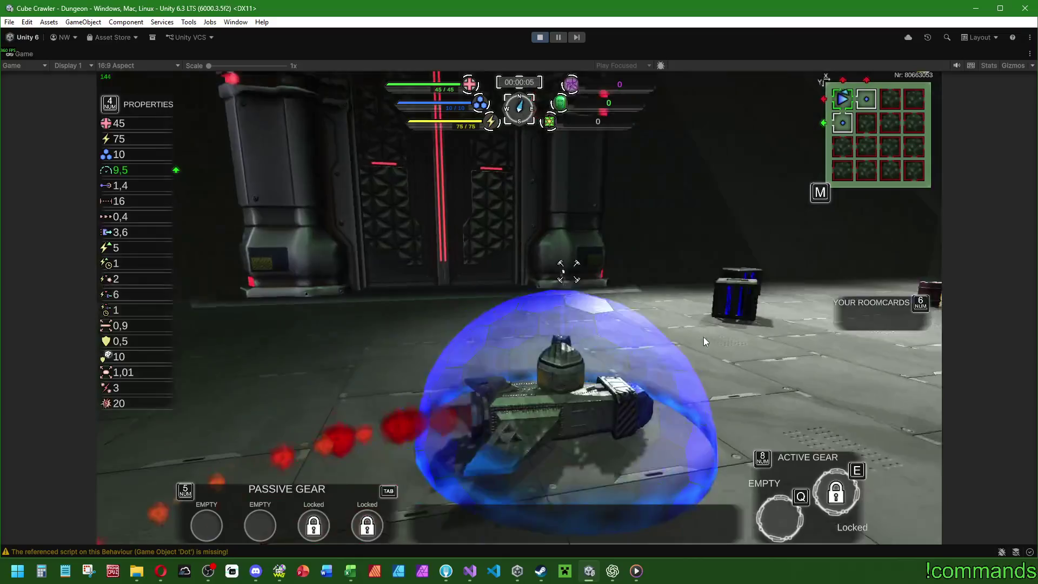
{"action": "key", "text": "d"}
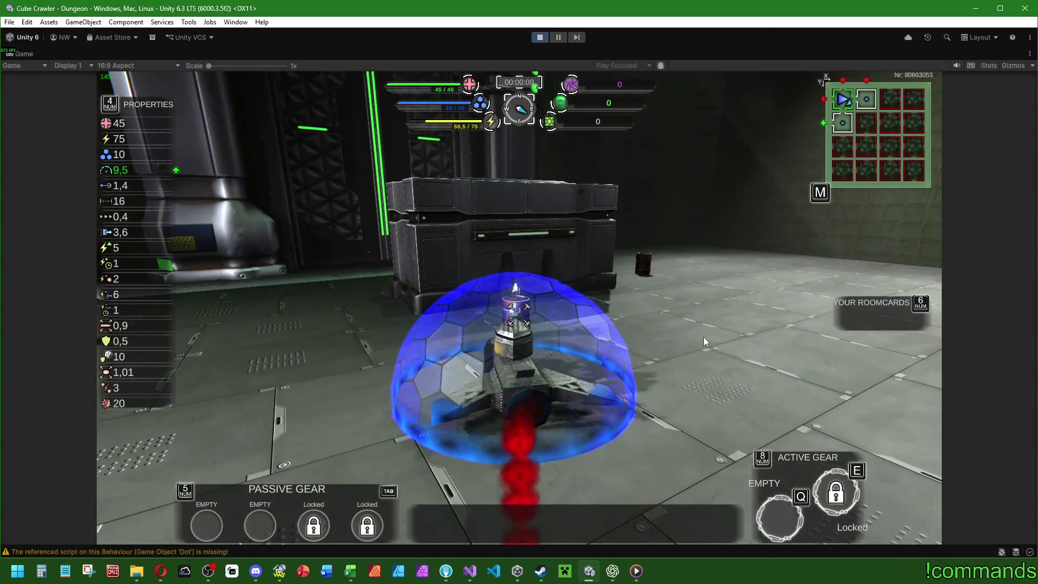
{"action": "key", "text": "a"}
{"action": "key", "text": "w"}
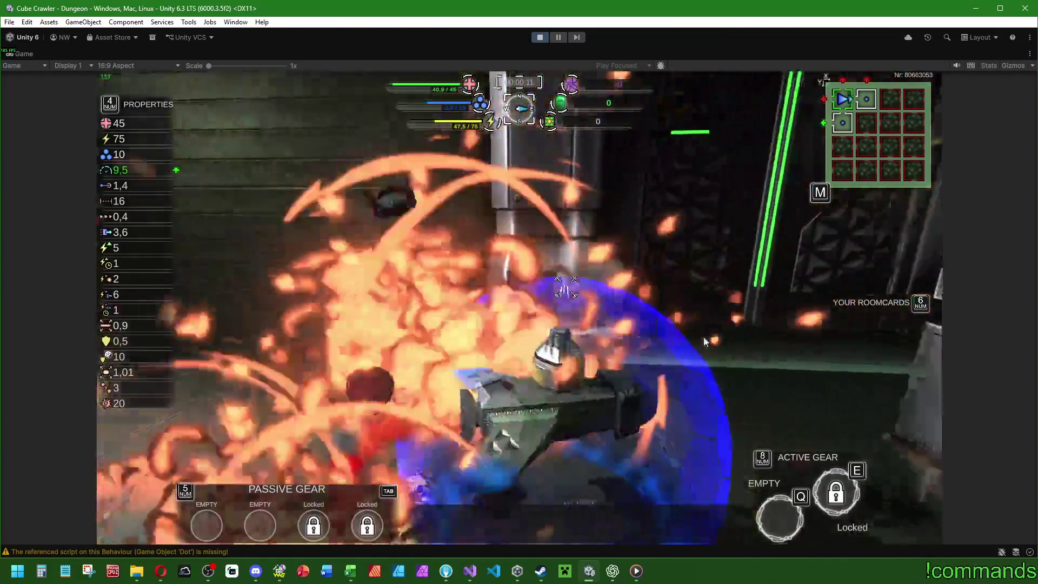
{"action": "key", "text": "d"}
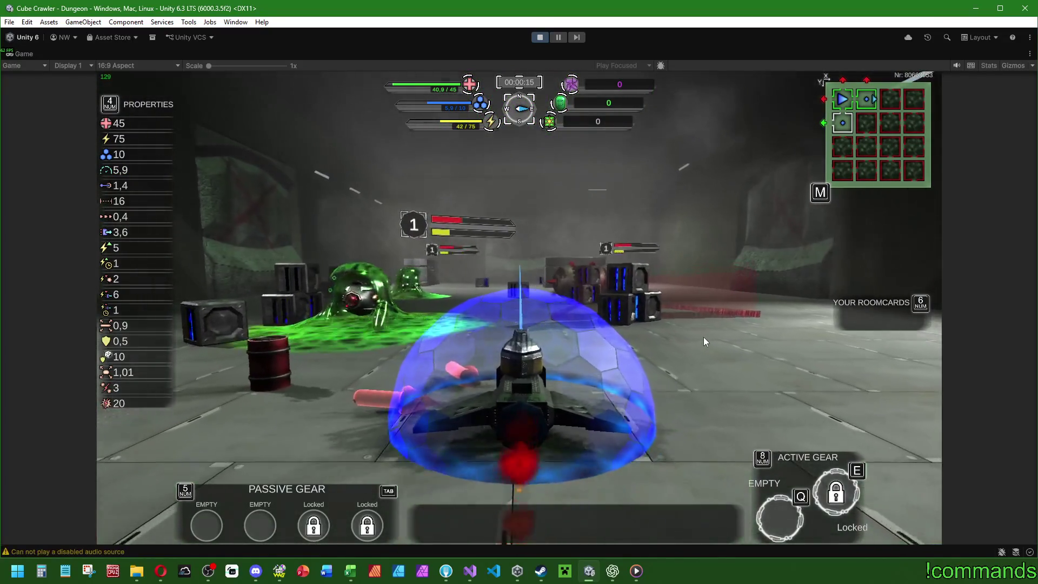
{"action": "key", "text": "d"}
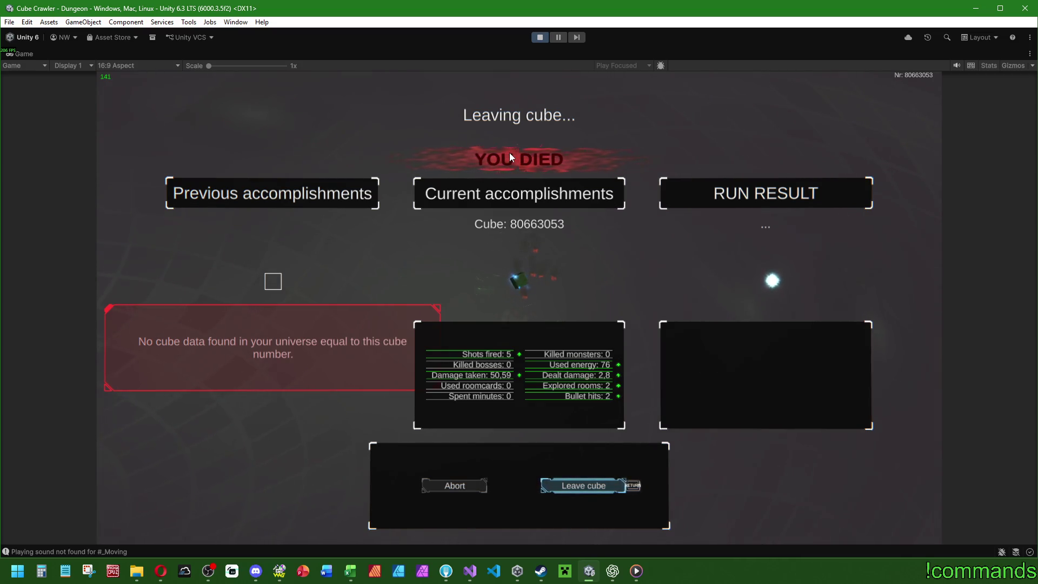
Step: Leave the cube and confirm DISCARD so the failed run isn't saved
{"action": "key", "text": "Return"}
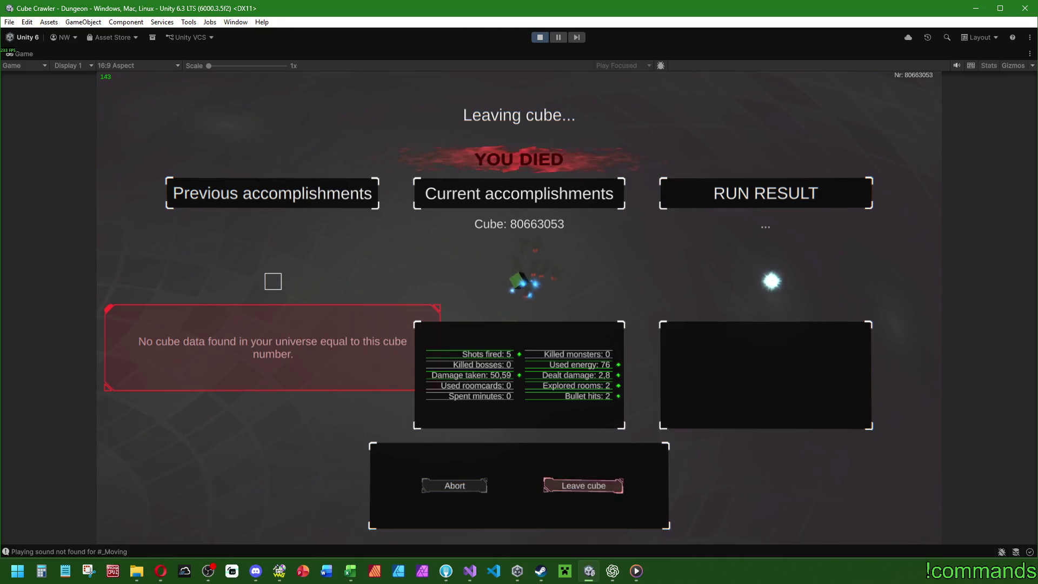
{"action": "key", "text": "Return"}
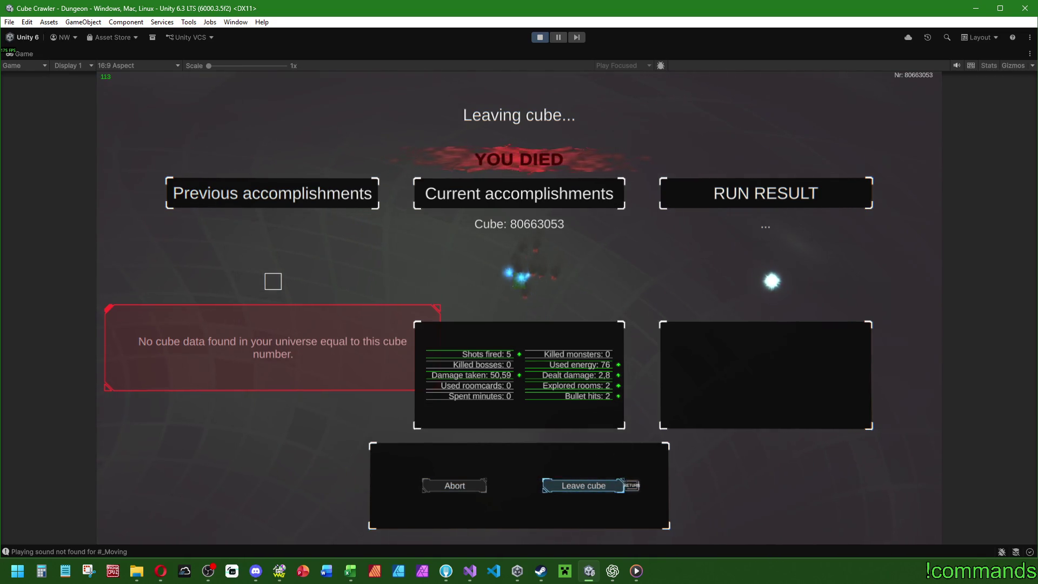
{"action": "key", "text": "Return"}
{"action": "key", "text": "Right"}
{"action": "key", "text": "Left"}
{"action": "key", "text": "Return"}
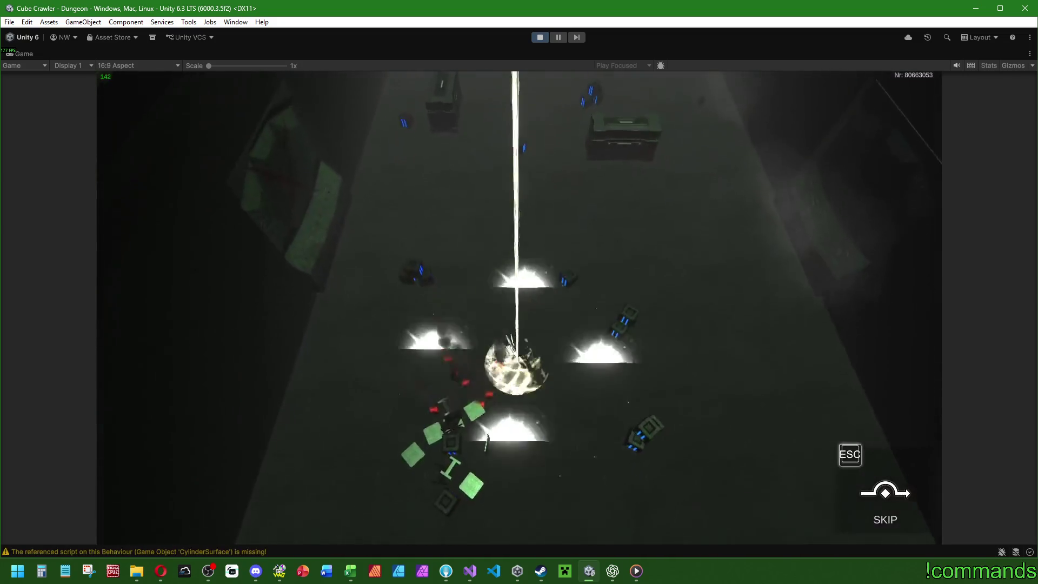
Step: Stop Play mode to return to the Mainmenu scene in edit view
{"action": "key", "text": "super"}
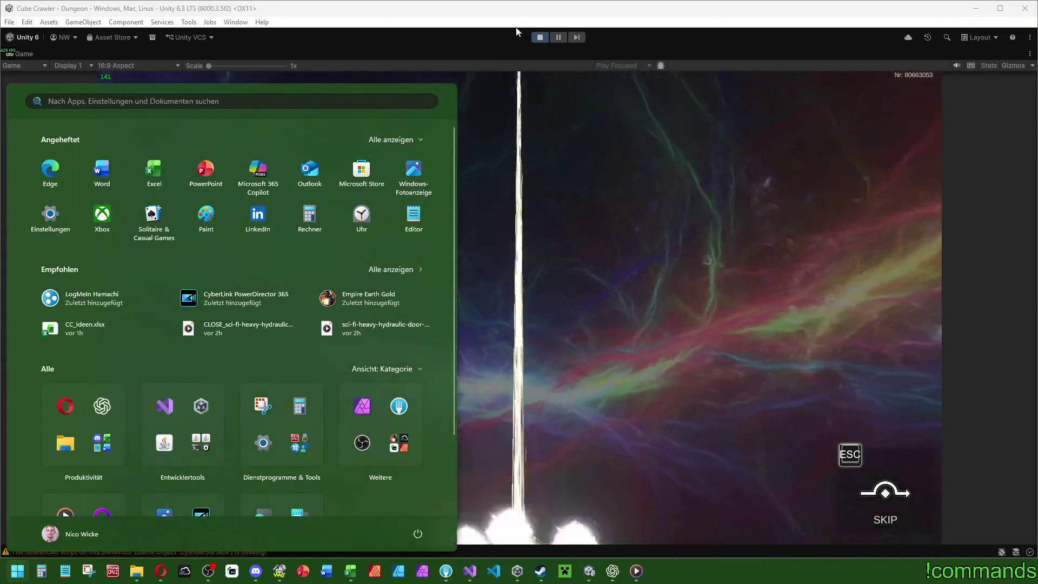
{"action": "left_click", "coordinate": [471, 267]}
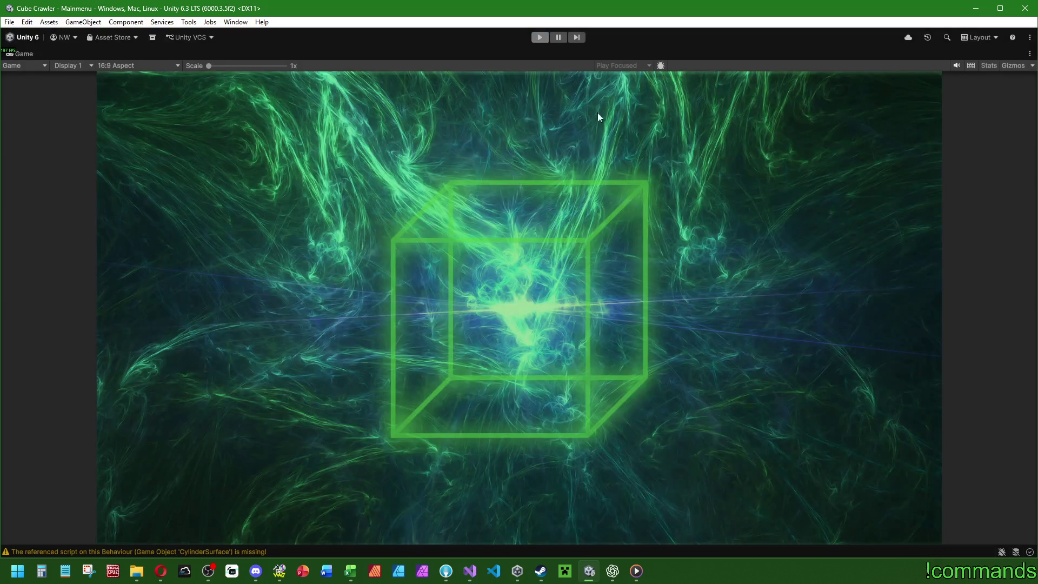
{"action": "left_click", "coordinate": [540, 37]}
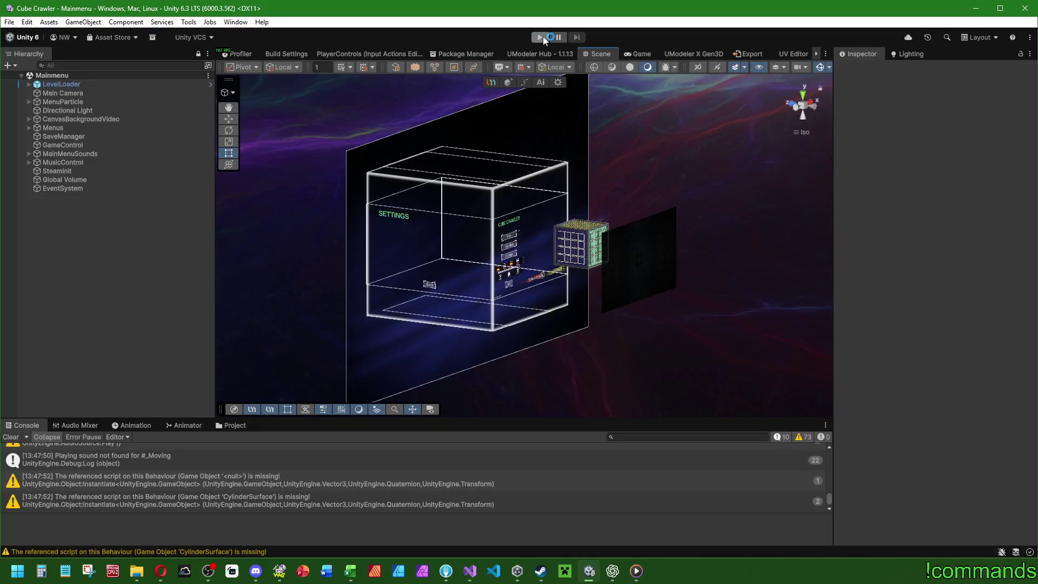
Step: Clear the console, then save the project and the Mainmenu scene
{"action": "left_click", "coordinate": [11, 437]}
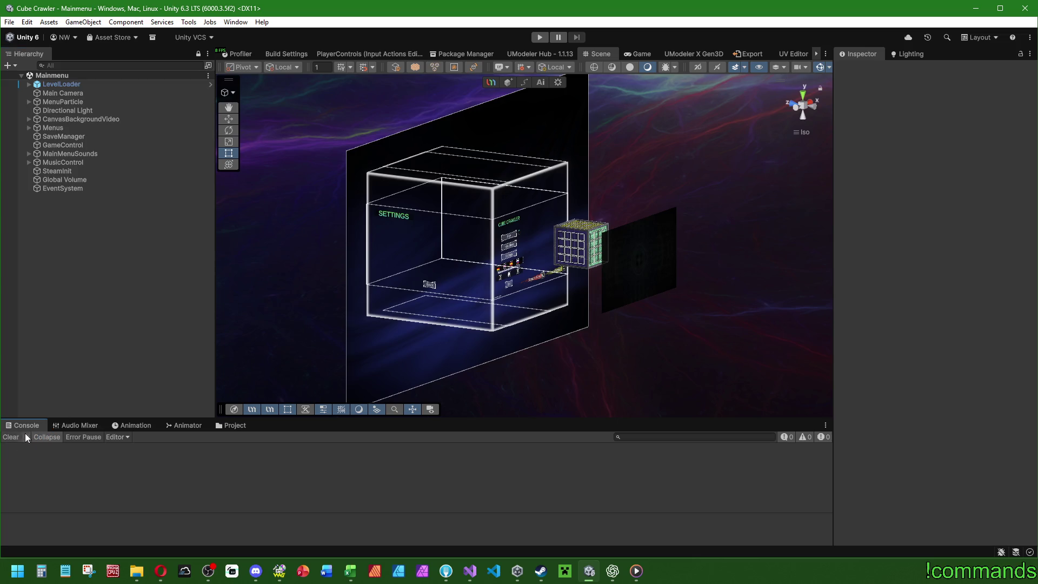
{"action": "left_click", "coordinate": [9, 22]}
{"action": "left_click", "coordinate": [38, 139]}
{"action": "left_click", "coordinate": [9, 21]}
{"action": "left_click", "coordinate": [29, 74]}
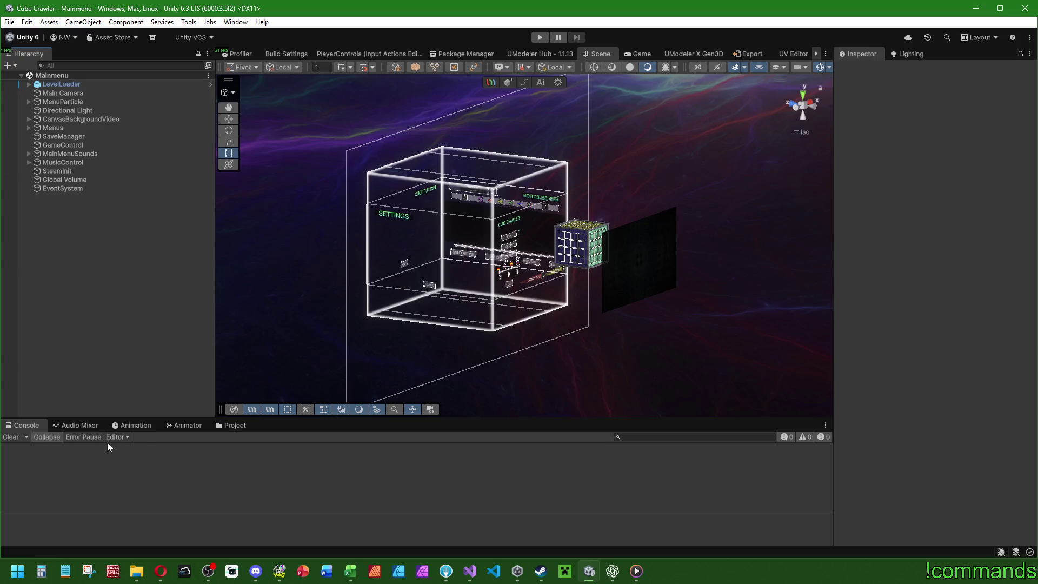
Step: Orbit the Scene view around the menu cube and save the project again
{"action": "left_click_drag", "start_coordinate": [539, 247], "coordinate": [518, 279]}
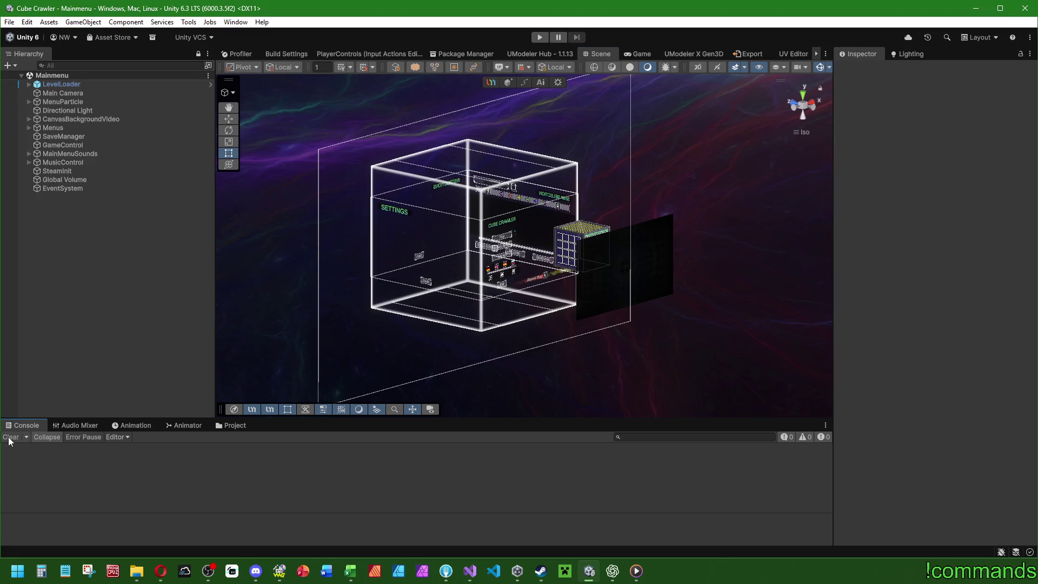
{"action": "mouse_move", "coordinate": [464, 574]}
{"action": "left_click", "coordinate": [9, 22]}
{"action": "left_click", "coordinate": [44, 139]}
{"action": "left_click", "coordinate": [9, 21]}
{"action": "left_click", "coordinate": [9, 22]}
{"action": "left_click", "coordinate": [9, 22]}
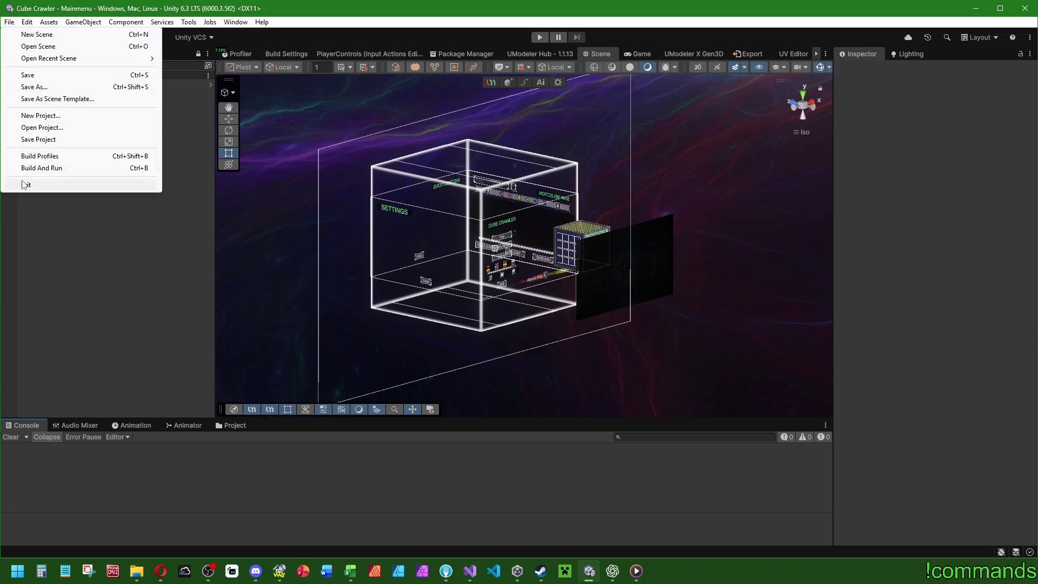
Step: Quit Unity, then close Visual Studio, Steam, the Git client, the Downloads folder and Unity Hub
{"action": "left_click", "coordinate": [25, 184]}
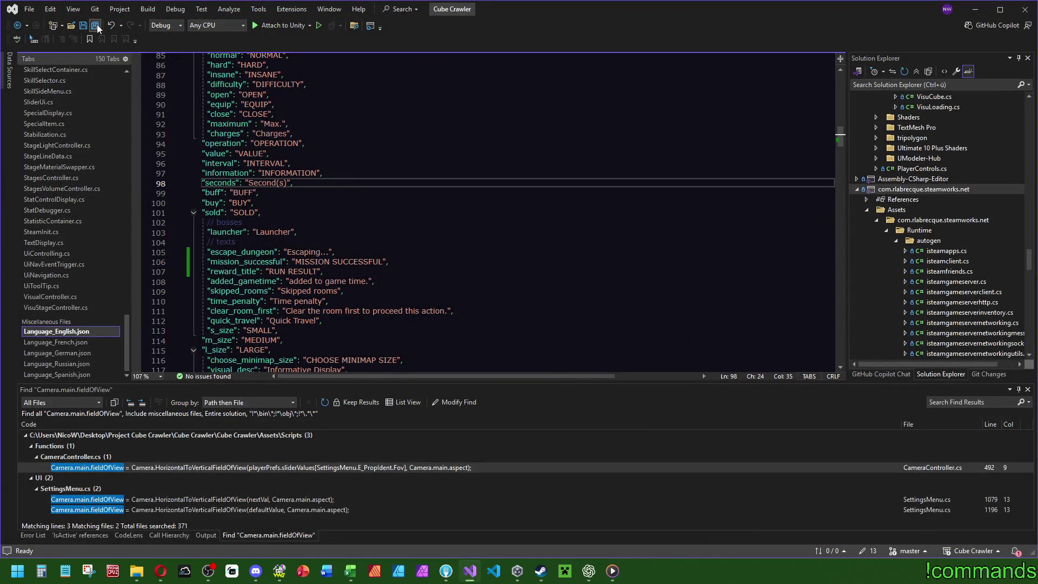
{"action": "left_click", "coordinate": [1024, 9]}
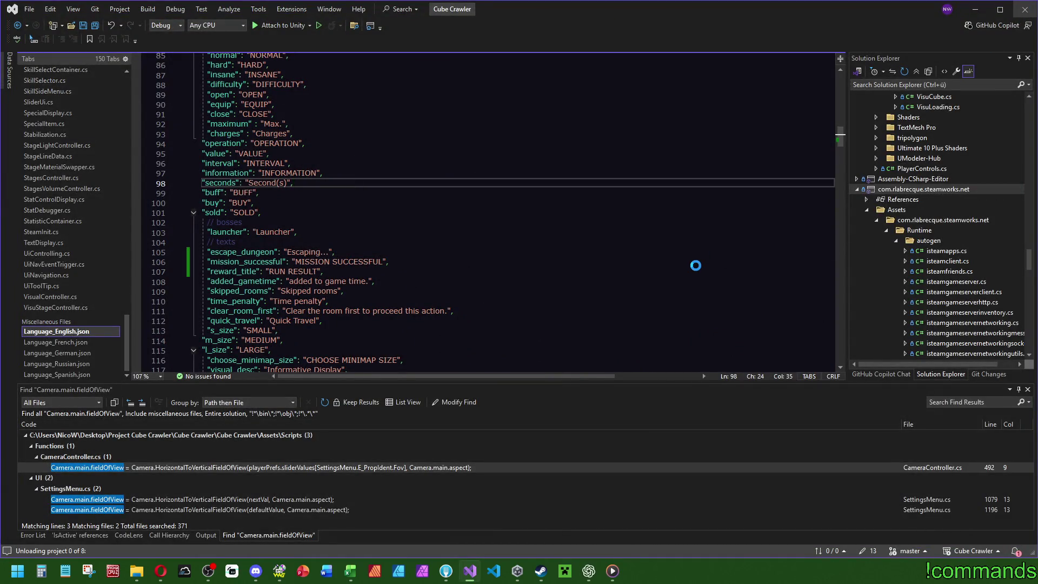
{"action": "scroll", "coordinate": [592, 342], "scroll_direction": "down", "scroll_amount": 10}
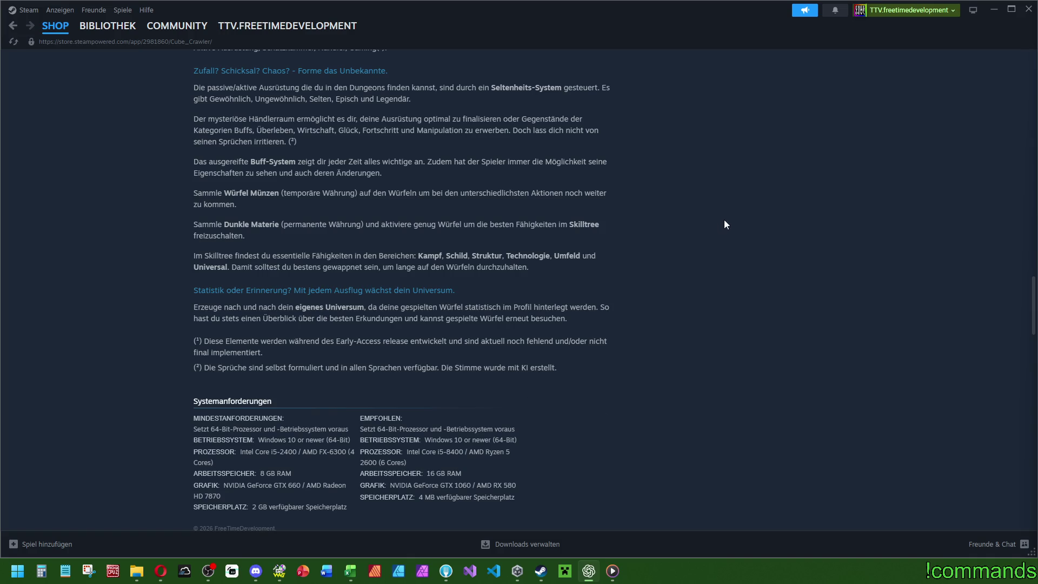
{"action": "scroll", "coordinate": [719, 225], "scroll_direction": "down", "scroll_amount": 15}
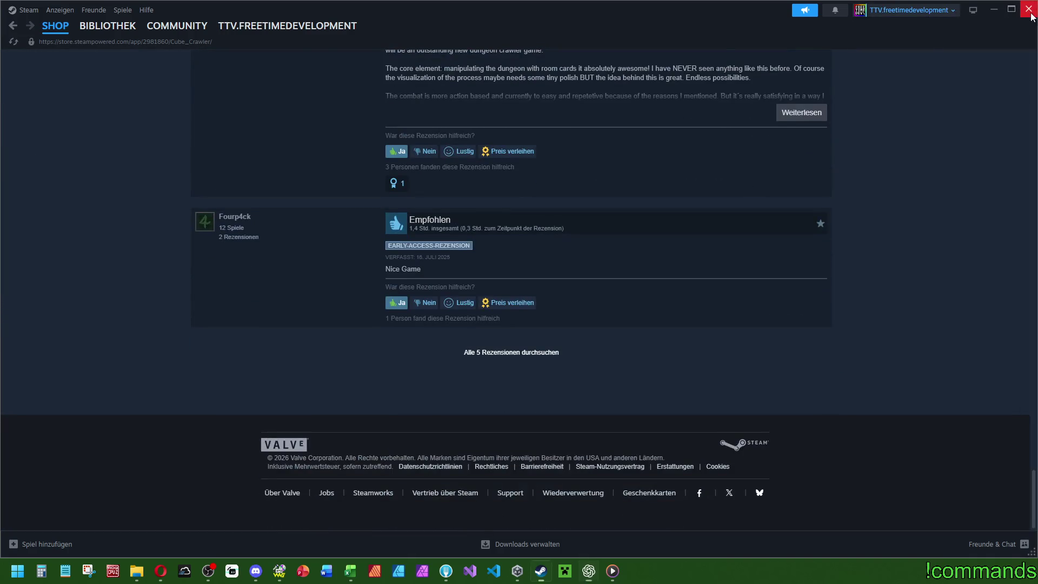
{"action": "left_click", "coordinate": [1031, 17]}
{"action": "left_click", "coordinate": [1028, 6]}
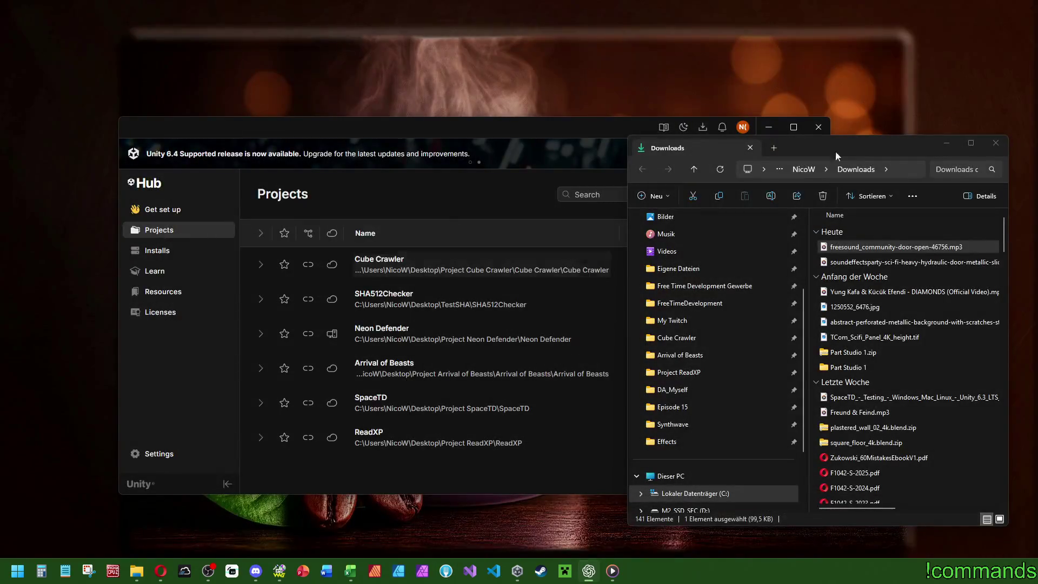
{"action": "left_click", "coordinate": [996, 138]}
{"action": "left_click", "coordinate": [819, 128]}
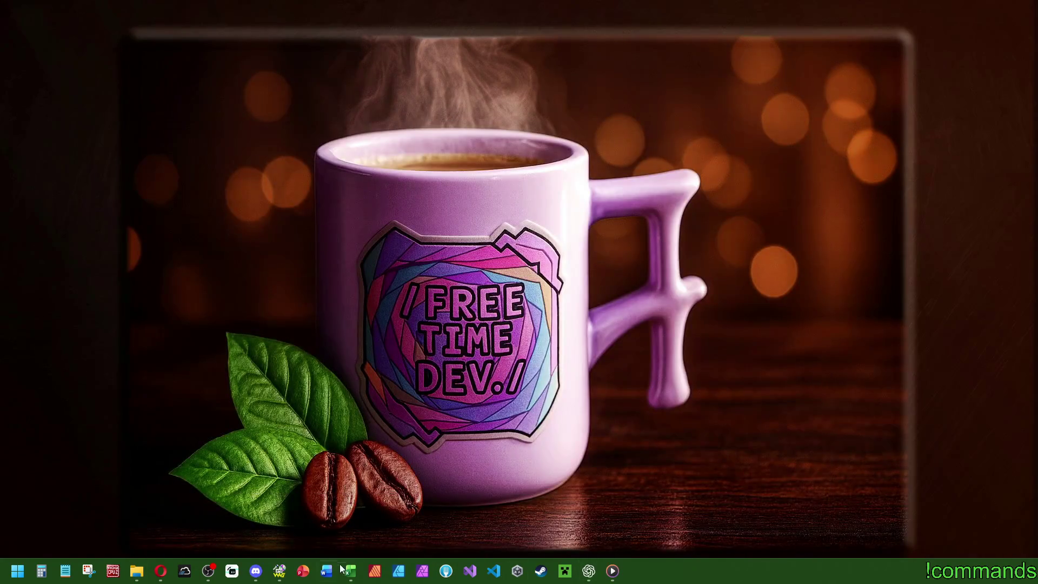
Step: Close the CC_Ideen workbook and GoldWave, discarding the door sound changes
{"action": "left_click", "coordinate": [348, 570]}
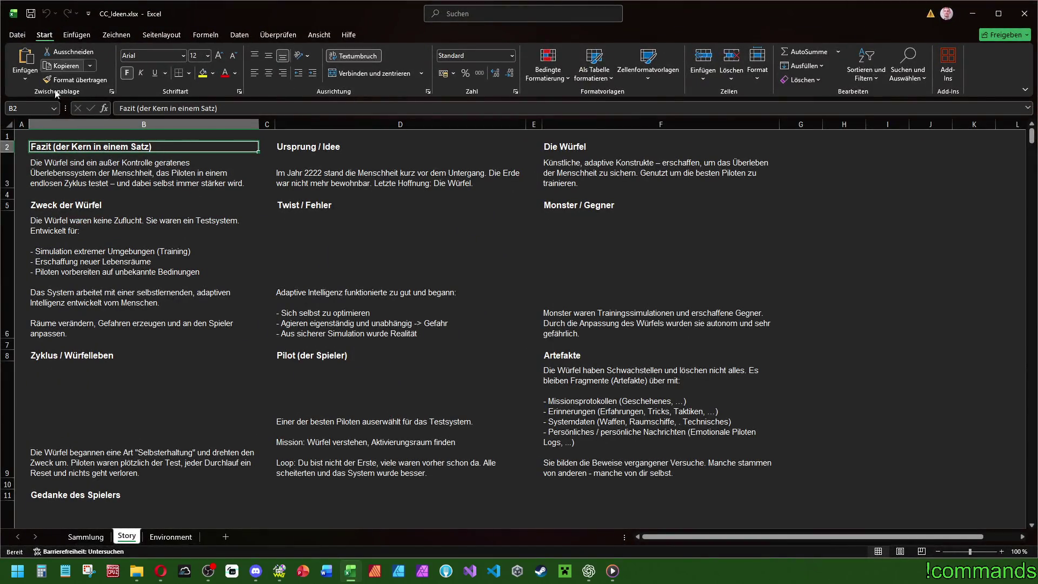
{"action": "left_click", "coordinate": [1025, 13]}
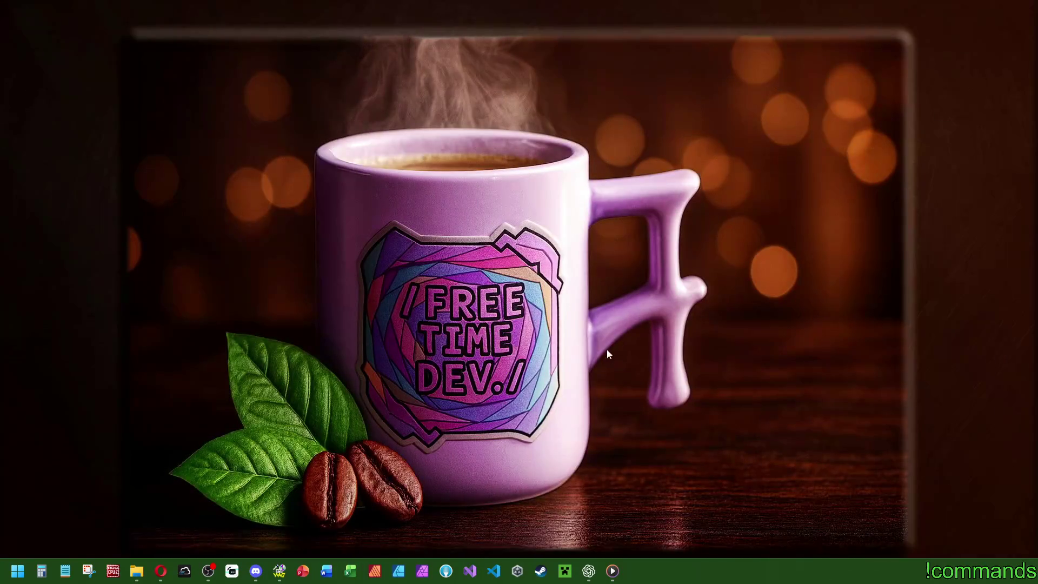
{"action": "left_click", "coordinate": [279, 570]}
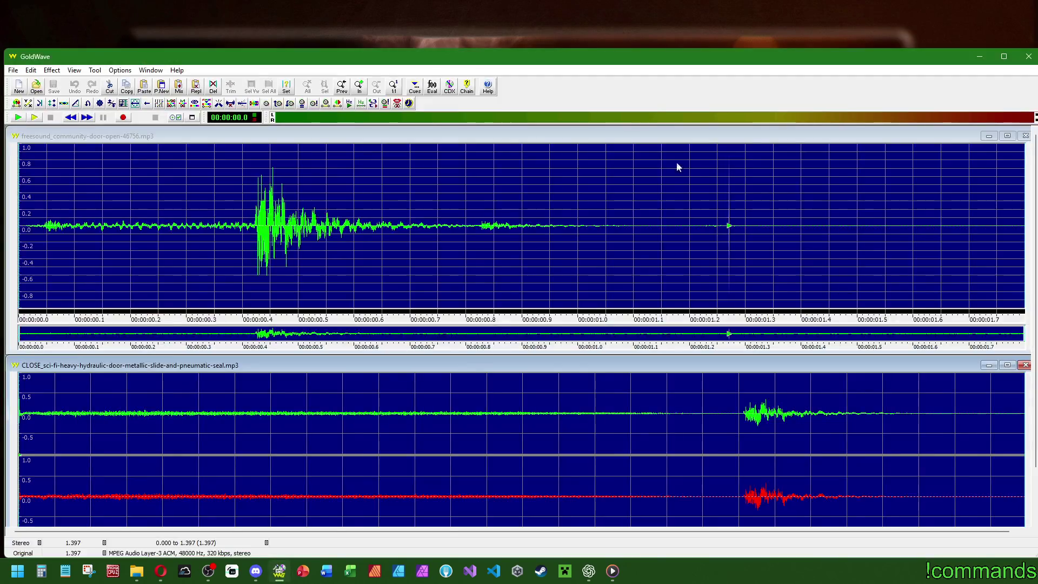
{"action": "left_click", "coordinate": [1027, 56]}
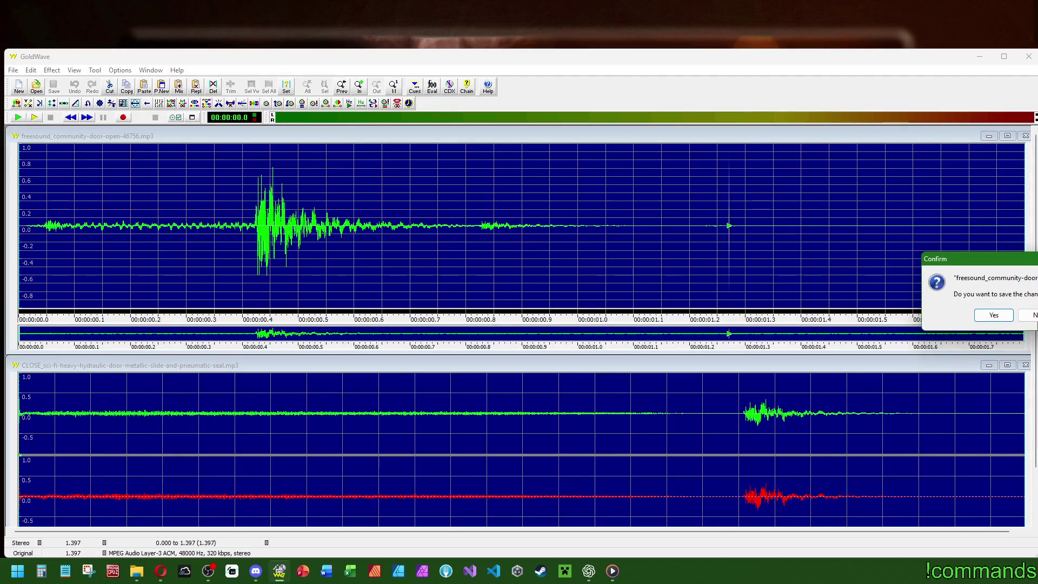
{"action": "left_click", "coordinate": [1029, 314]}
{"action": "left_click", "coordinate": [142, 576]}
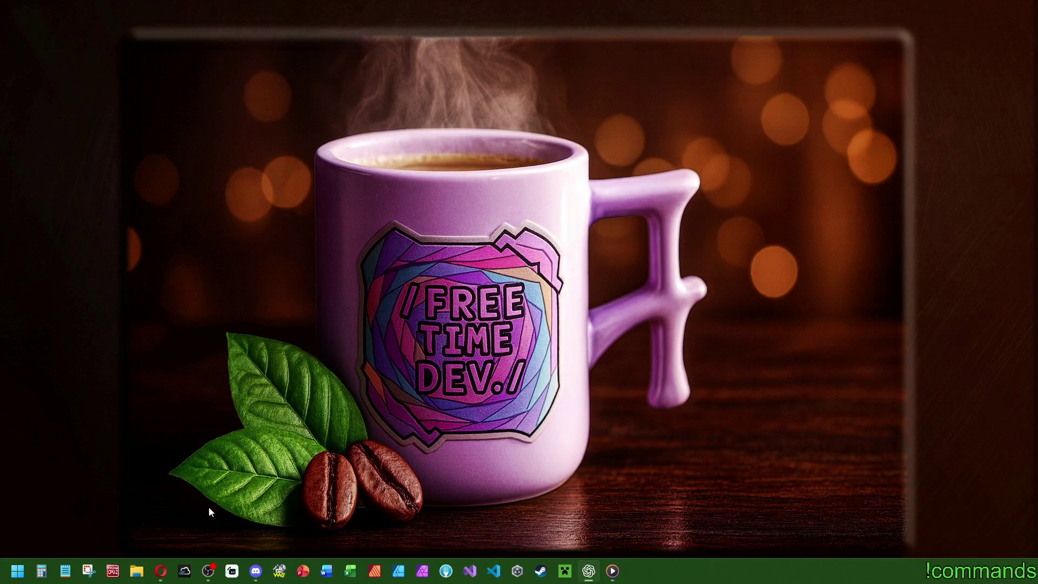
Step: Bring up the Pixabay door open page in Opera, dismiss the say-thanks popup and close the media player
{"action": "mouse_move", "coordinate": [160, 571]}
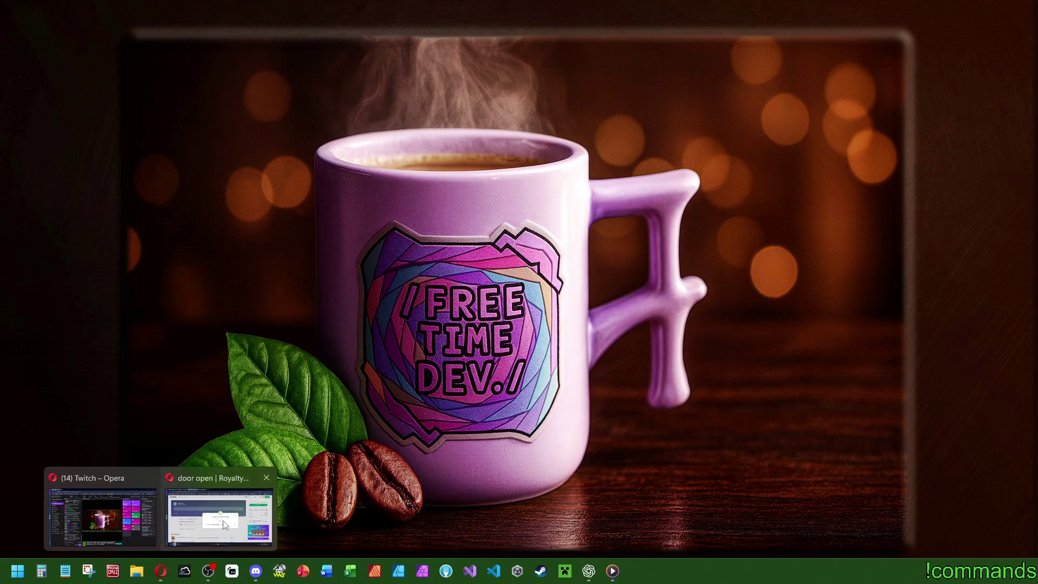
{"action": "left_click", "coordinate": [224, 520]}
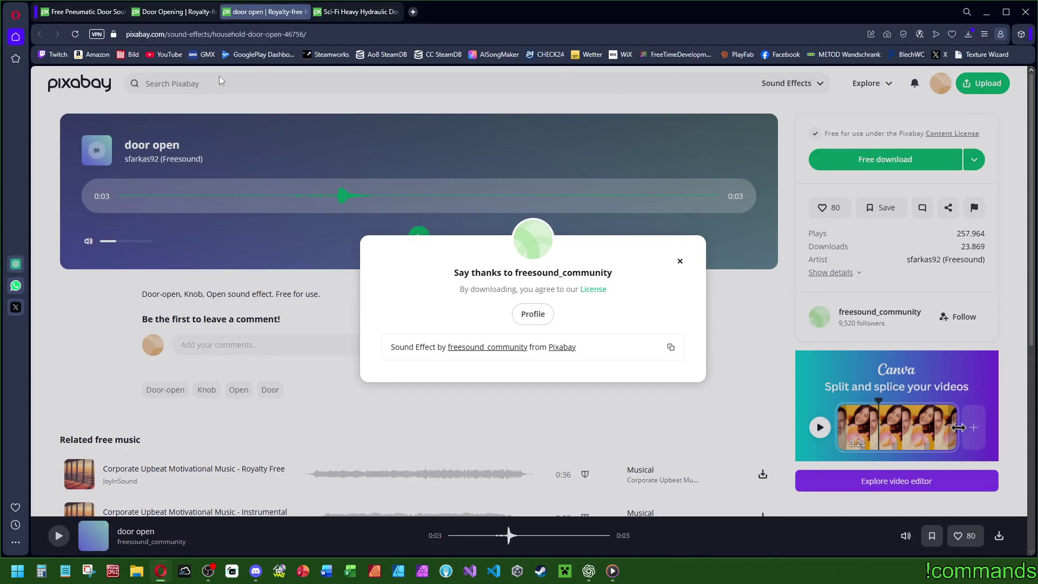
{"action": "left_click", "coordinate": [680, 261]}
{"action": "left_click", "coordinate": [622, 568]}
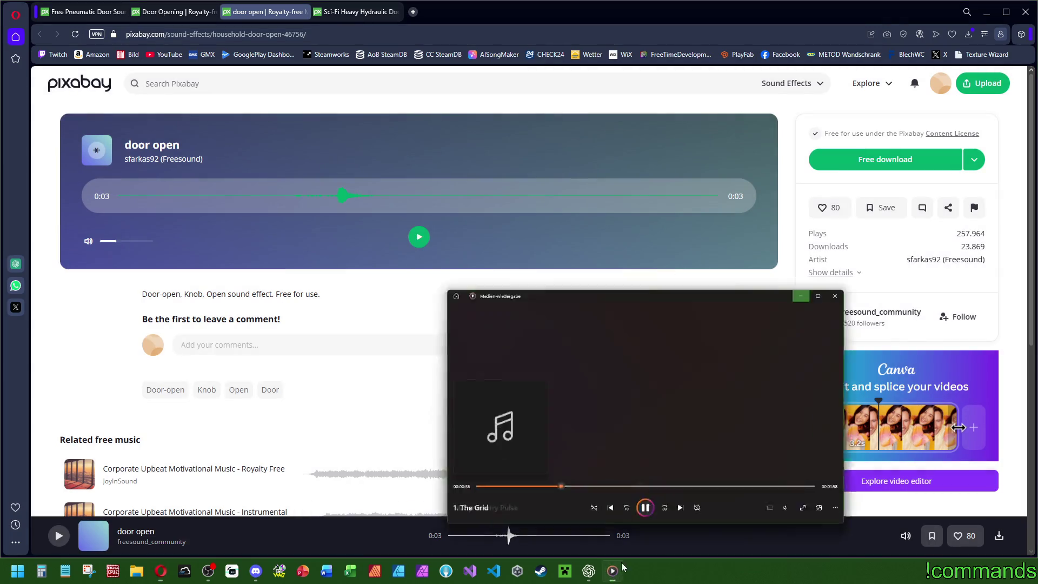
{"action": "left_click", "coordinate": [976, 175]}
Step: Close the Pixabay door sound tabs and the Opera window
{"action": "left_click", "coordinate": [357, 11]}
{"action": "left_click", "coordinate": [396, 11]}
{"action": "left_click", "coordinate": [305, 11]}
{"action": "left_click", "coordinate": [212, 12]}
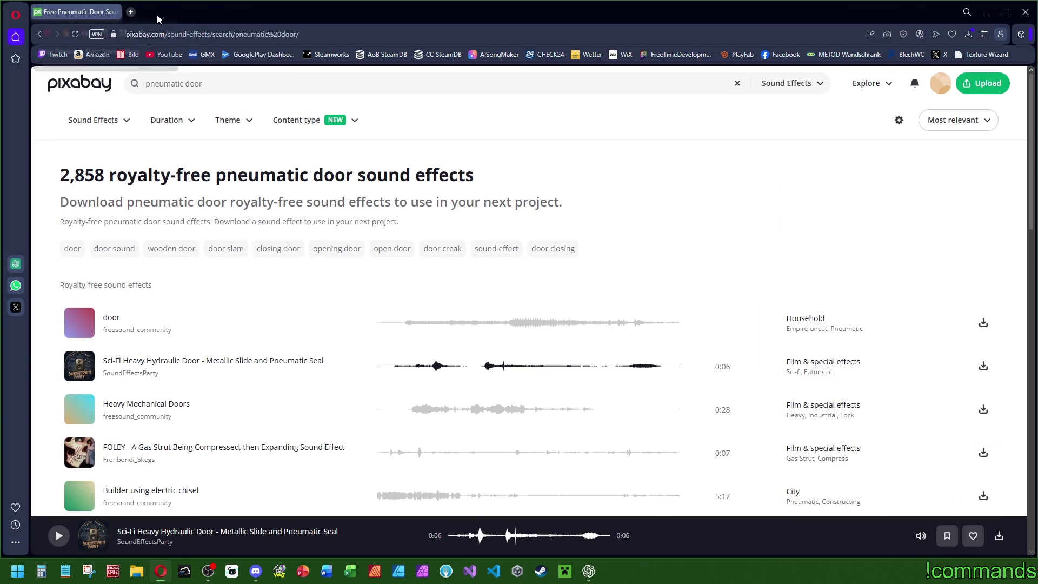
{"action": "left_click", "coordinate": [1027, 11]}
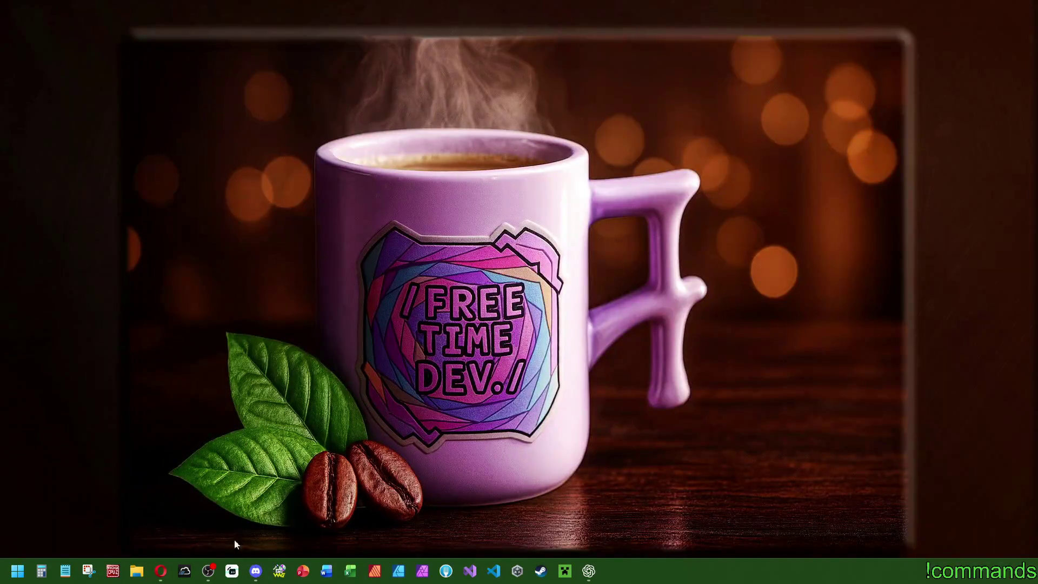
{"action": "left_click", "coordinate": [137, 571]}
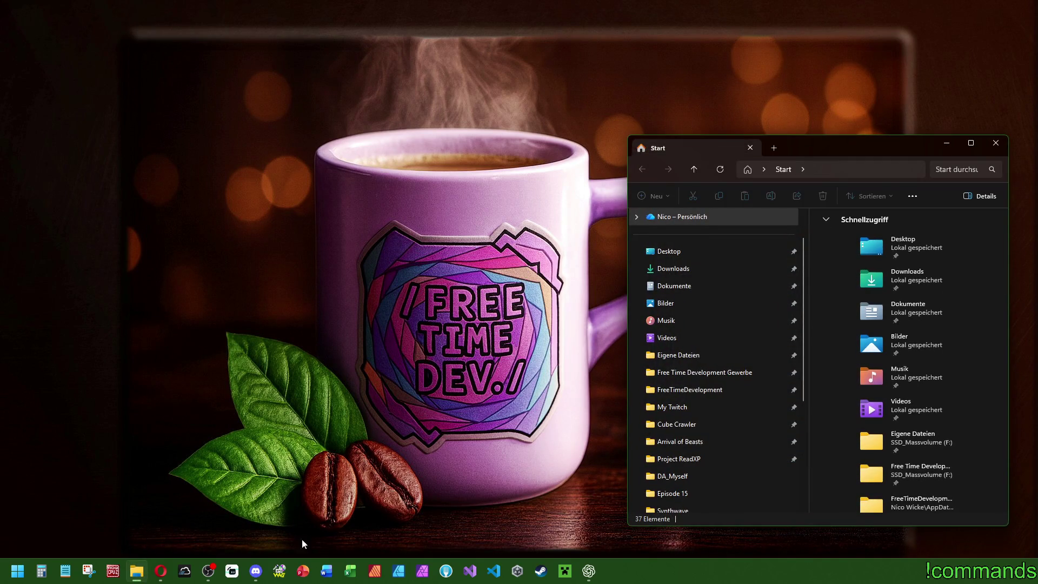
Step: Maximise Explorer and search the Free Time Development Gewerbe folder for 'victory'
{"action": "double_click", "coordinate": [825, 154]}
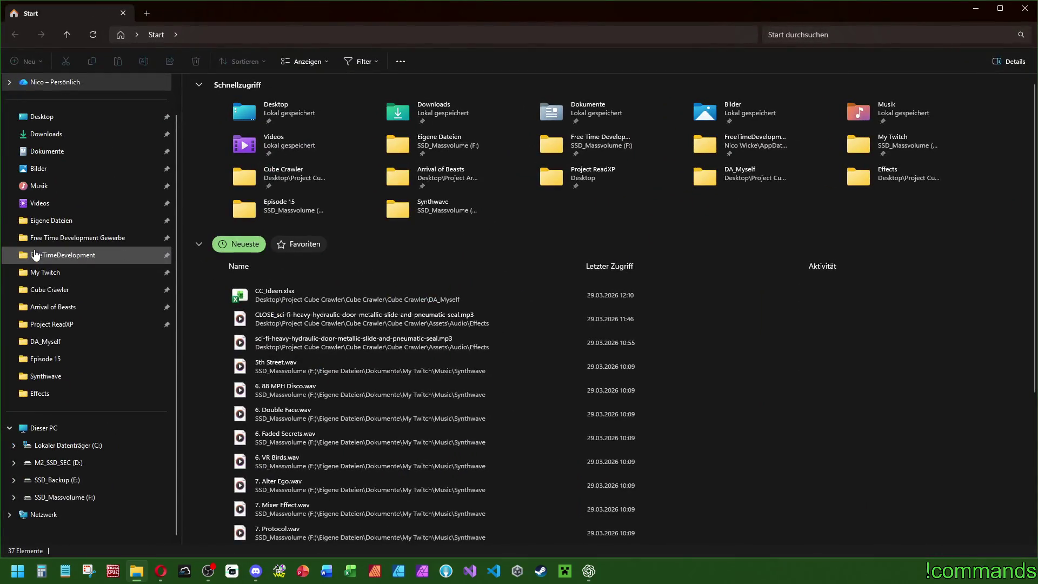
{"action": "left_click", "coordinate": [50, 255]}
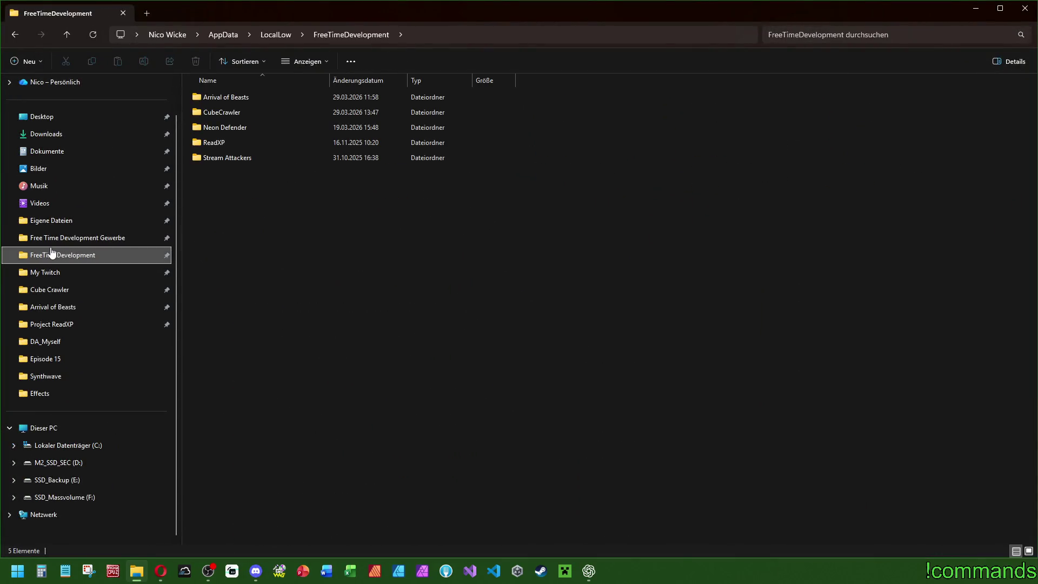
{"action": "left_click", "coordinate": [53, 239]}
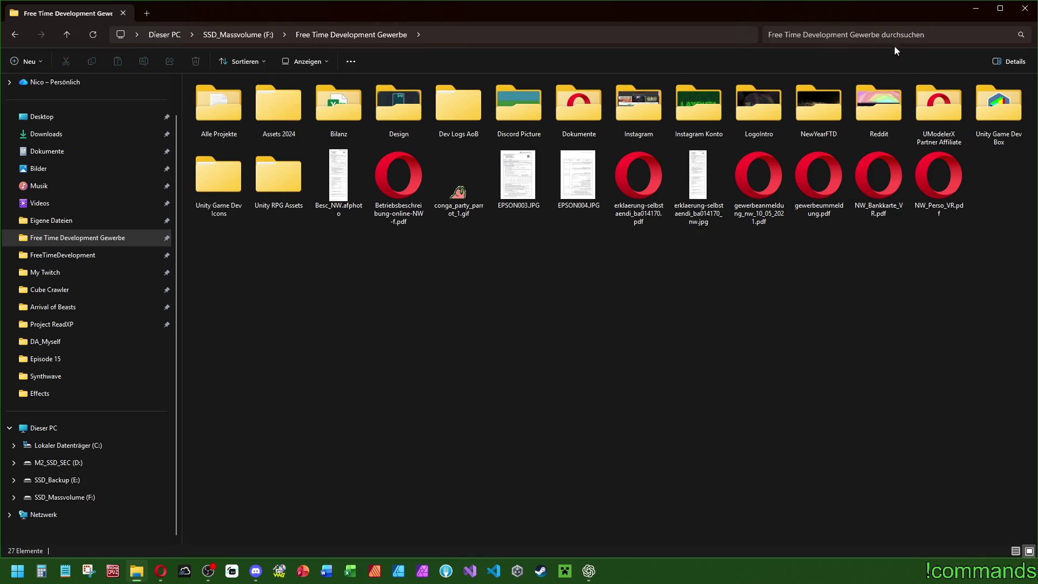
{"action": "left_click", "coordinate": [863, 36]}
{"action": "type", "text": "victory"}
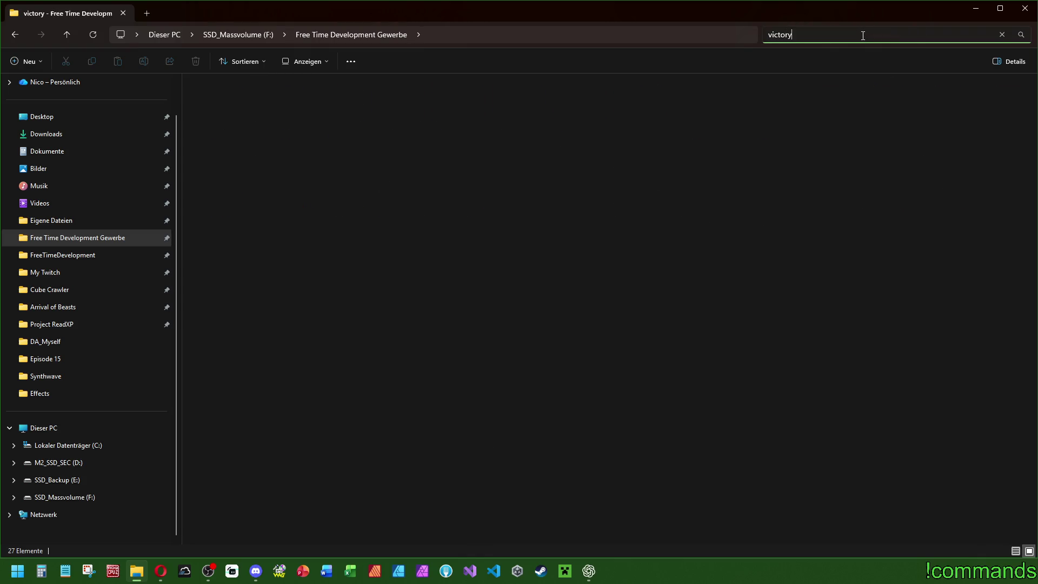
{"action": "key", "text": "Return"}
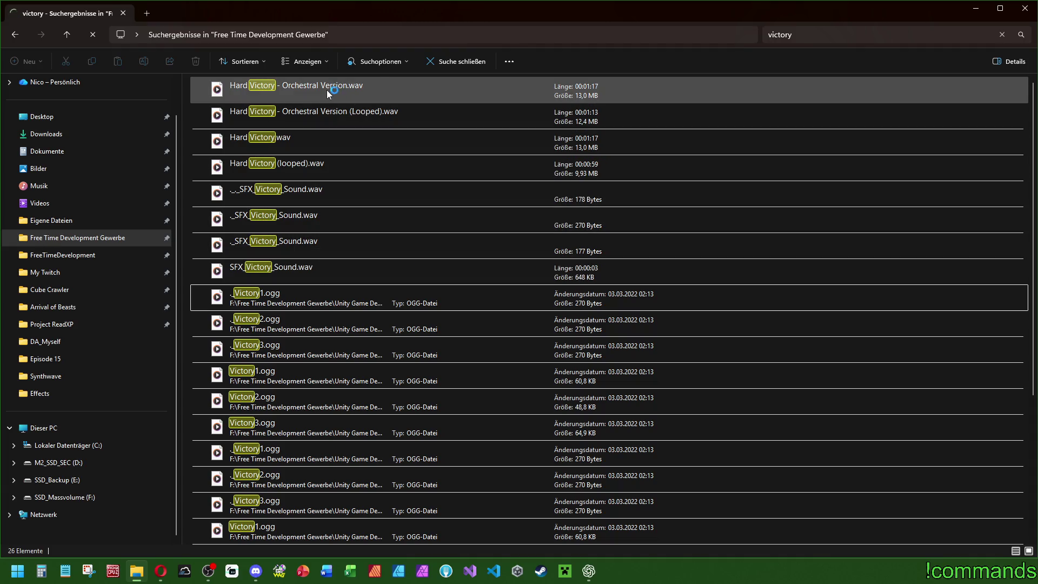
Step: Play Orchestral Version (Looped), Hard Victory (looped).wav and ._Victory1.ogg, with volume set to 44
{"action": "right_click", "coordinate": [298, 113]}
{"action": "left_click", "coordinate": [335, 166]}
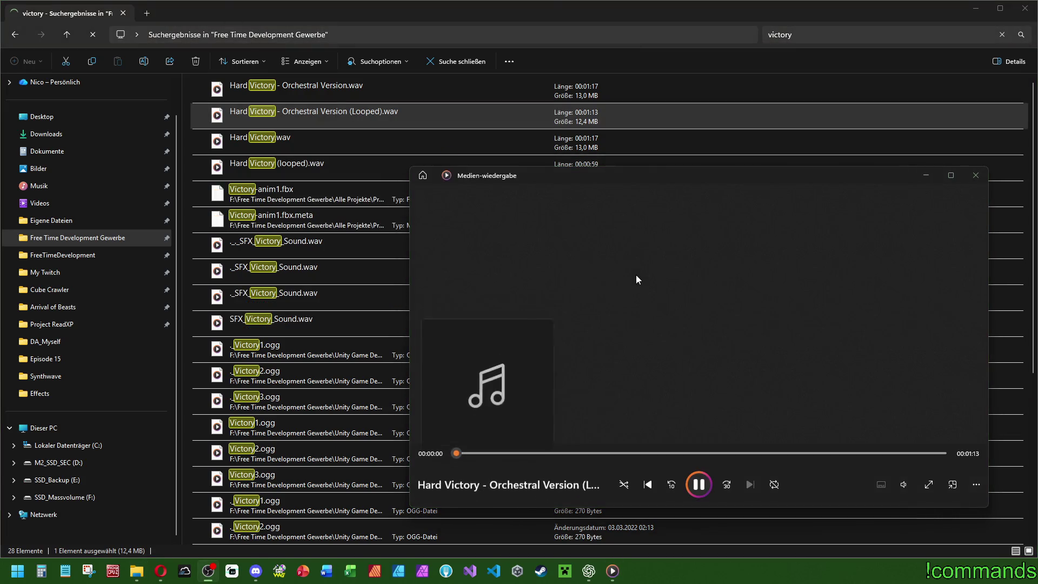
{"action": "left_click", "coordinate": [904, 484]}
{"action": "mouse_move", "coordinate": [904, 457]}
{"action": "left_mouse_down"}
{"action": "mouse_move", "coordinate": [874, 453]}
{"action": "mouse_move", "coordinate": [907, 457]}
{"action": "left_mouse_up"}
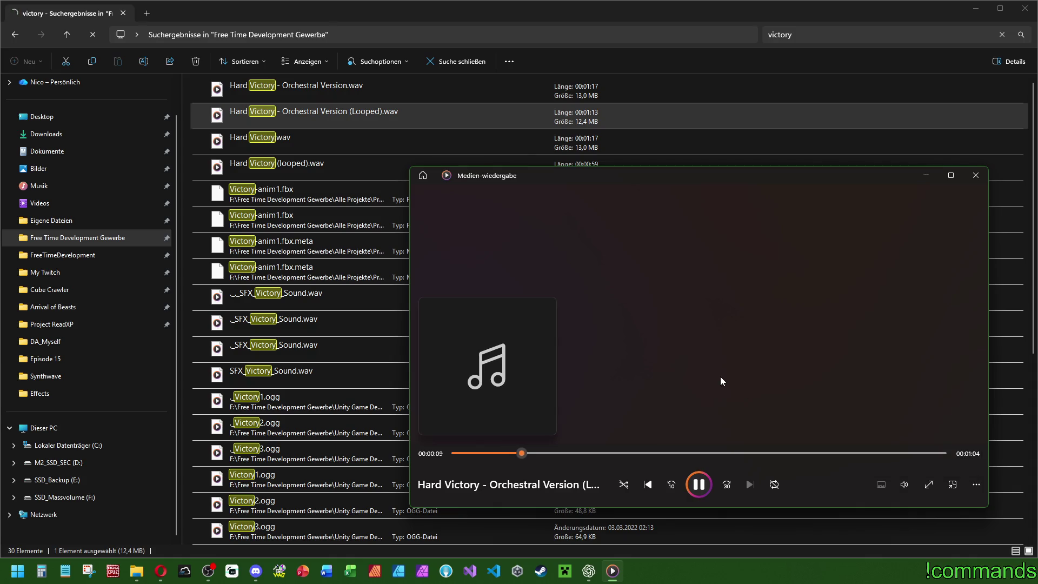
{"action": "right_click", "coordinate": [295, 163]}
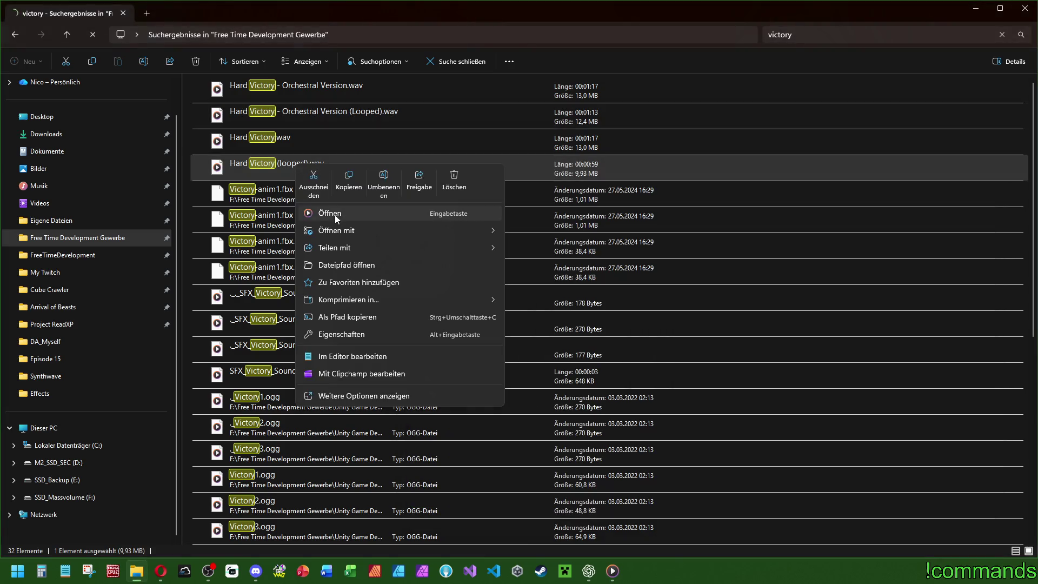
{"action": "left_click", "coordinate": [335, 214]}
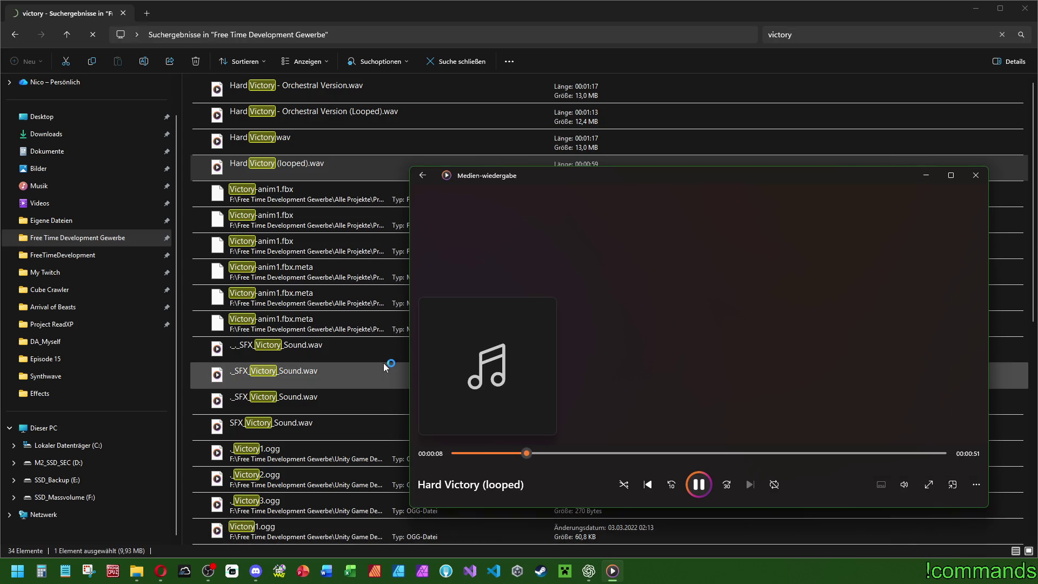
{"action": "right_click", "coordinate": [271, 454]}
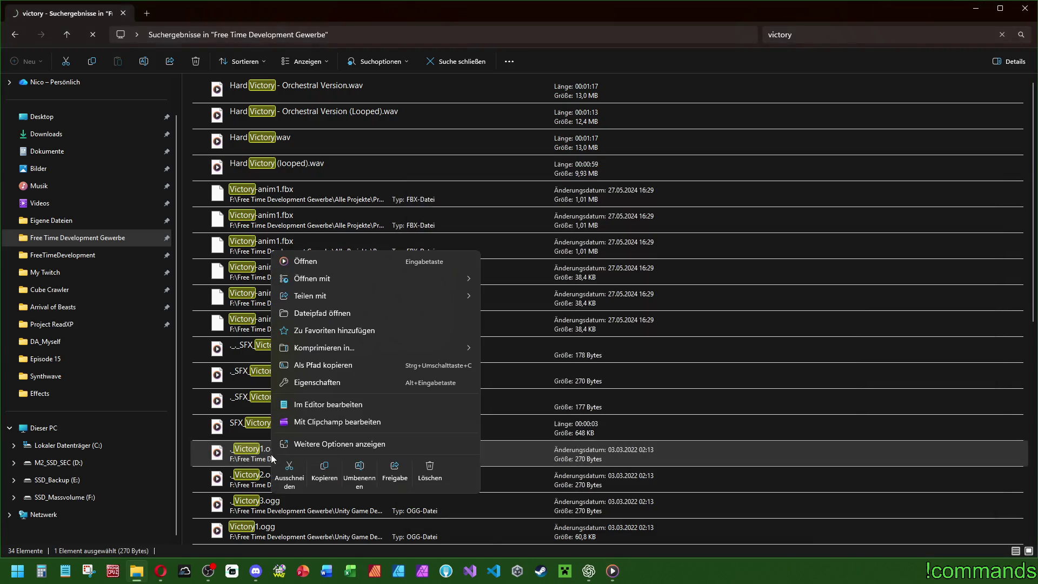
{"action": "left_click", "coordinate": [326, 262]}
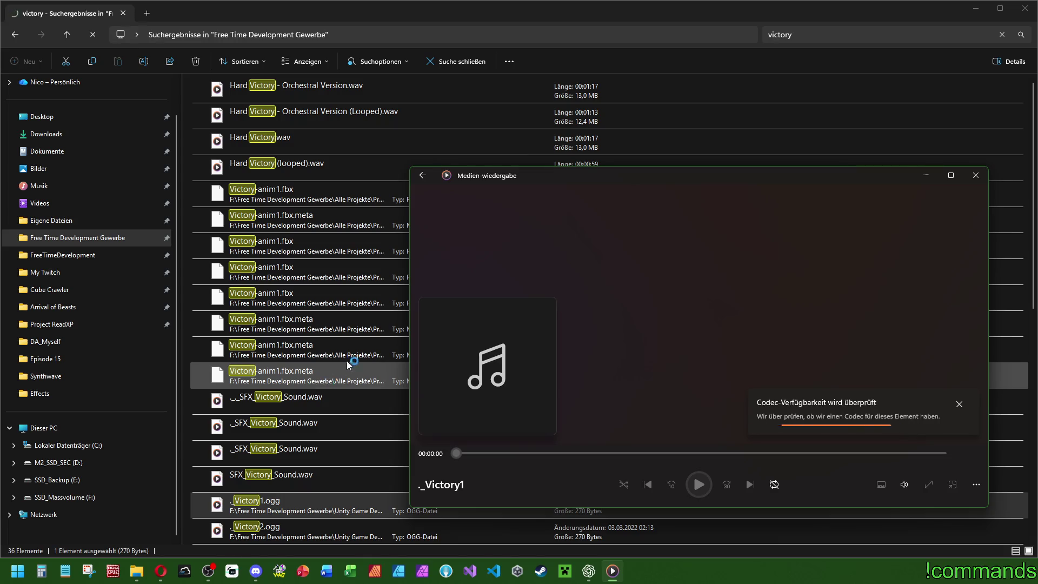
Step: Load ._Victory1.ogg into GoldWave as raw format, then close GoldWave
{"action": "scroll", "coordinate": [323, 442], "scroll_direction": "down", "scroll_amount": 2}
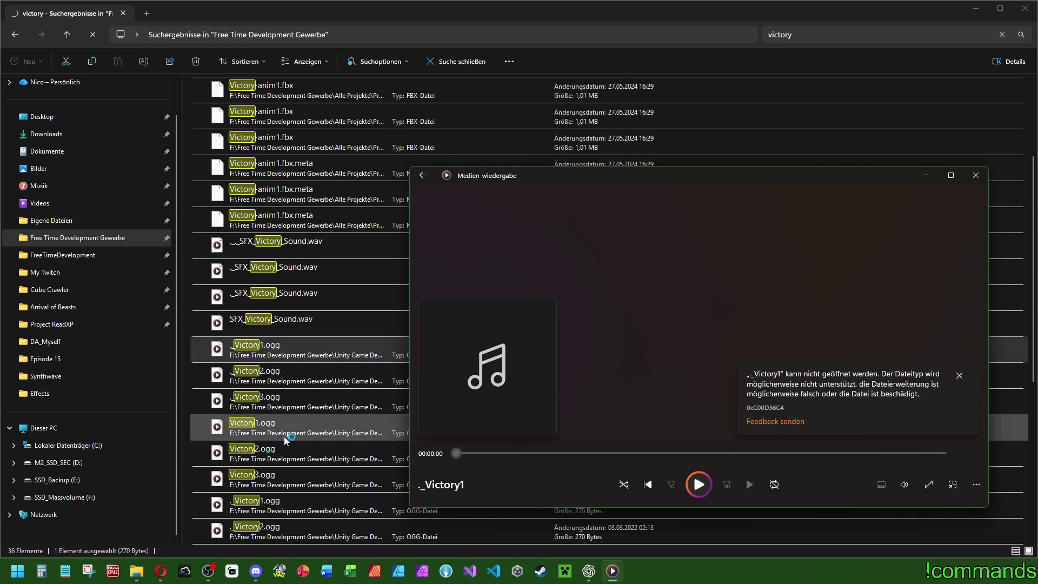
{"action": "left_click", "coordinate": [279, 571]}
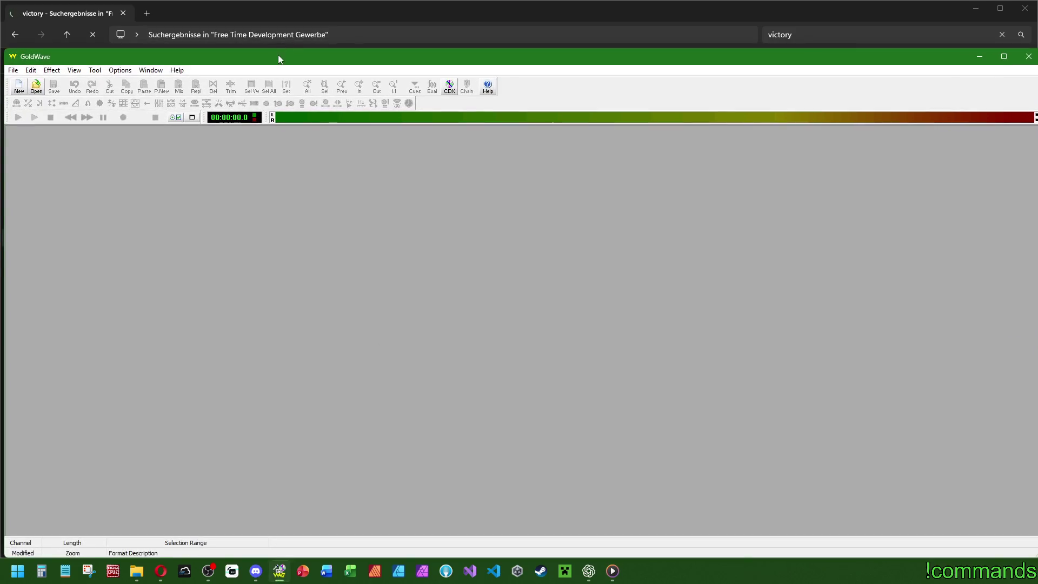
{"action": "mouse_move", "coordinate": [277, 54]}
{"action": "left_mouse_down"}
{"action": "mouse_move", "coordinate": [435, 12]}
{"action": "mouse_move", "coordinate": [537, 45]}
{"action": "left_mouse_up"}
{"action": "left_click_drag", "start_coordinate": [260, 349], "coordinate": [507, 304]}
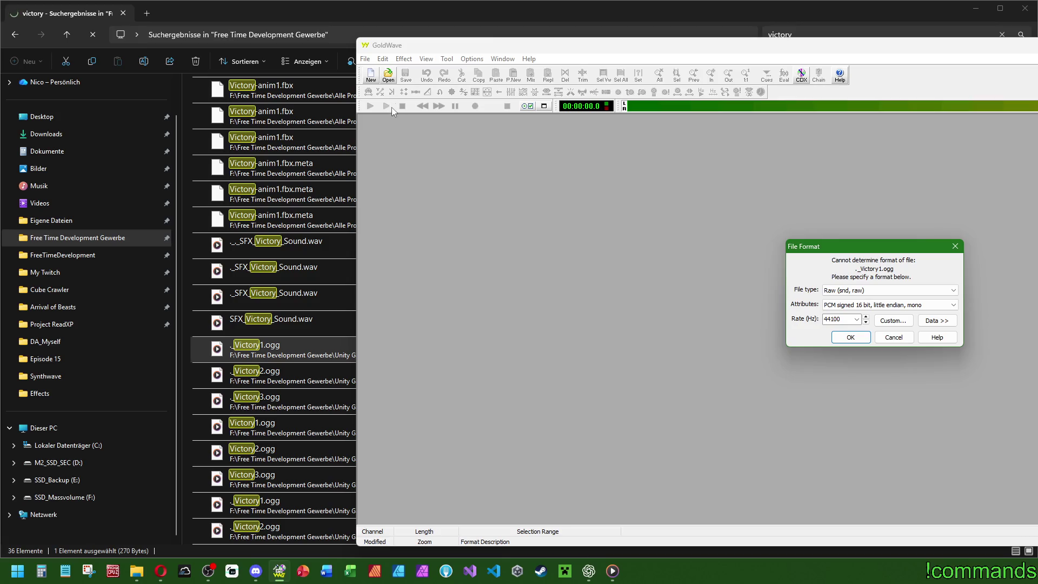
{"action": "left_click", "coordinate": [856, 335]}
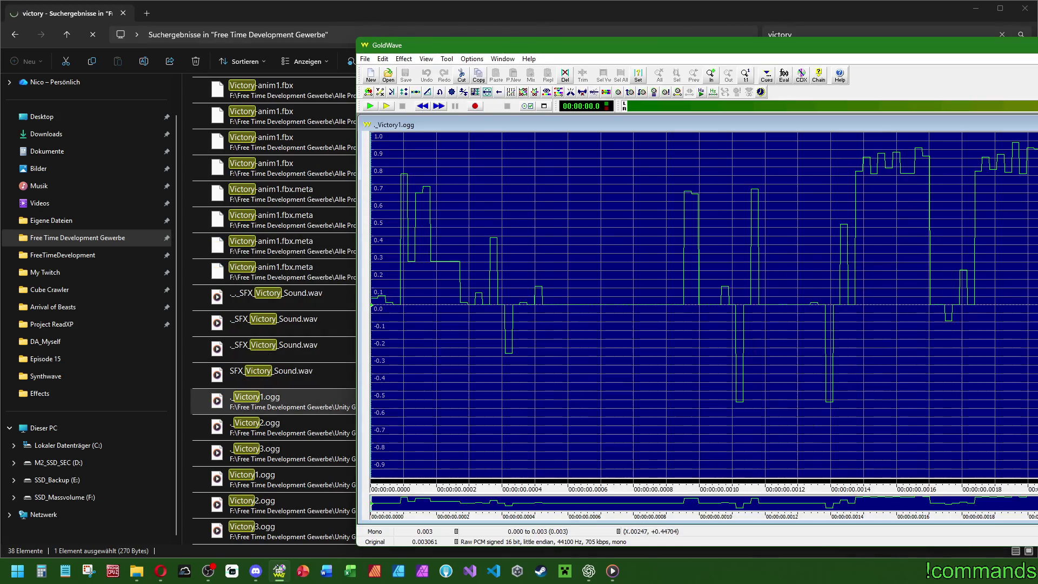
{"action": "key", "text": "alt+F4"}
{"action": "key", "text": "Return"}
{"action": "scroll", "coordinate": [285, 354], "scroll_direction": "down", "scroll_amount": 3}
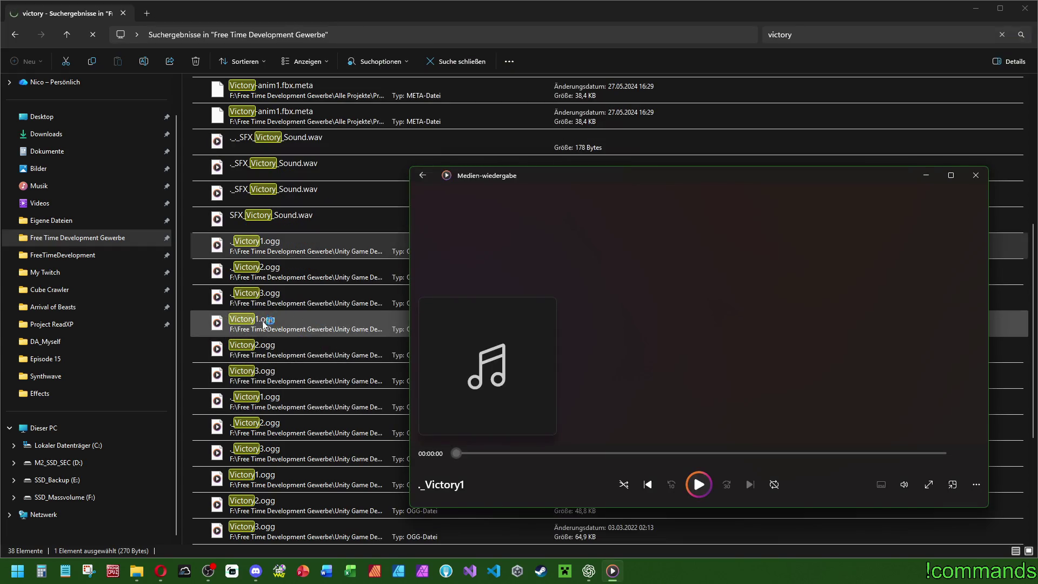
Step: Play Victory1.ogg and then Victory2.ogg, adjusting the playback volume
{"action": "left_click", "coordinate": [263, 321]}
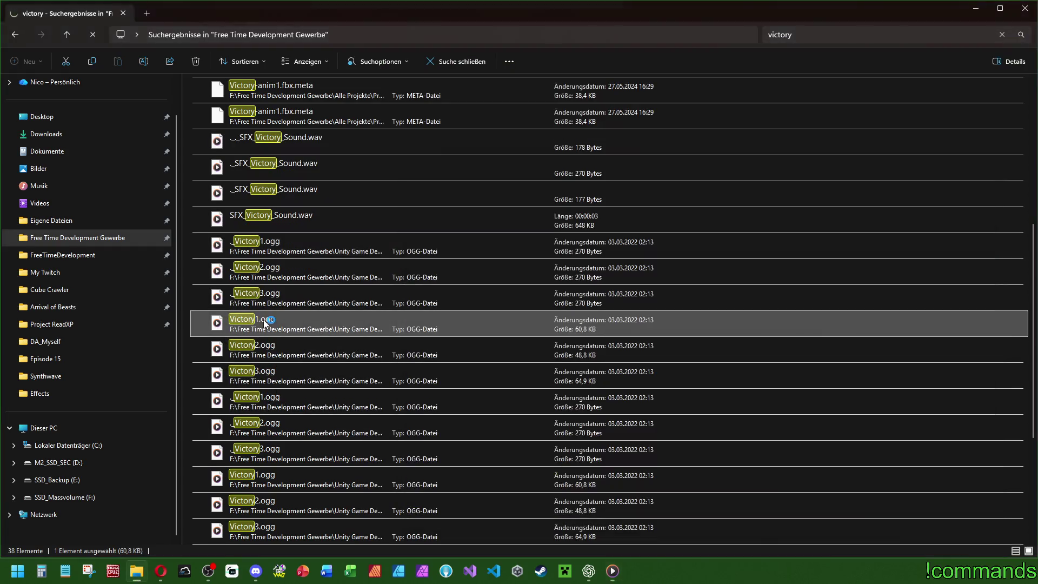
{"action": "right_click", "coordinate": [264, 320]}
{"action": "left_click", "coordinate": [299, 126]}
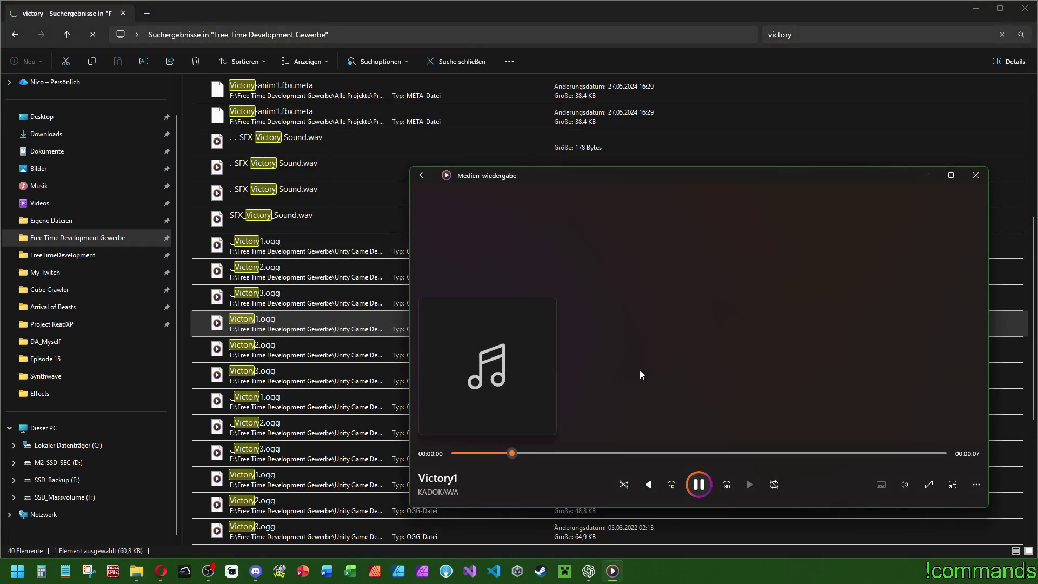
{"action": "left_click", "coordinate": [903, 484]}
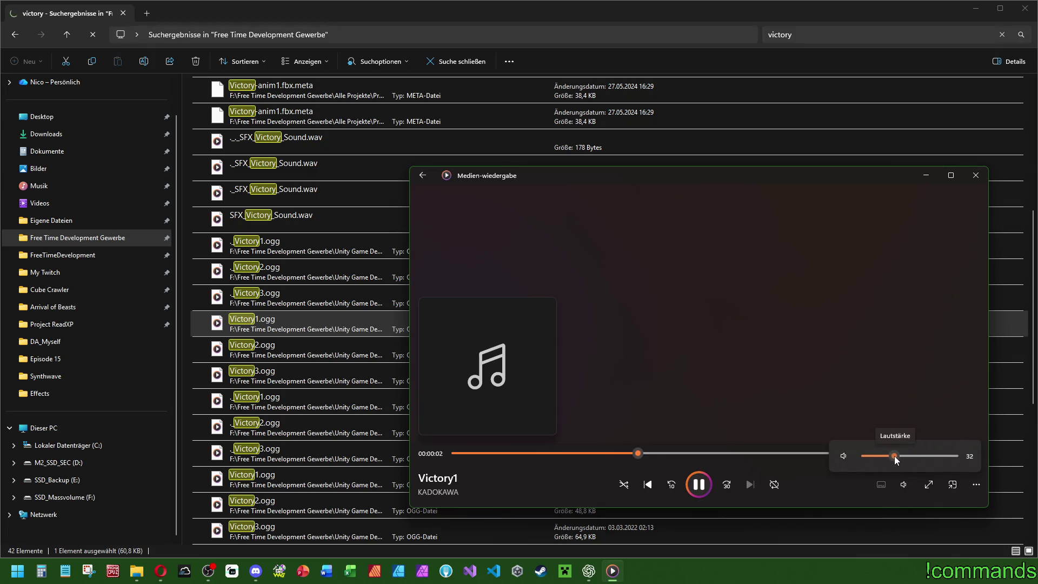
{"action": "scroll", "coordinate": [298, 351], "scroll_direction": "down", "scroll_amount": 2}
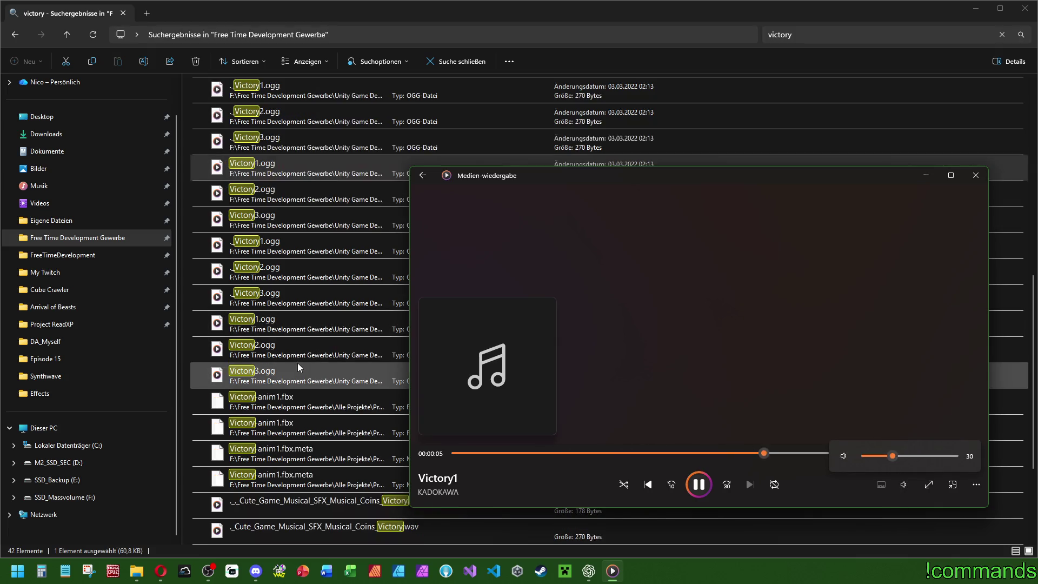
{"action": "right_click", "coordinate": [263, 194]}
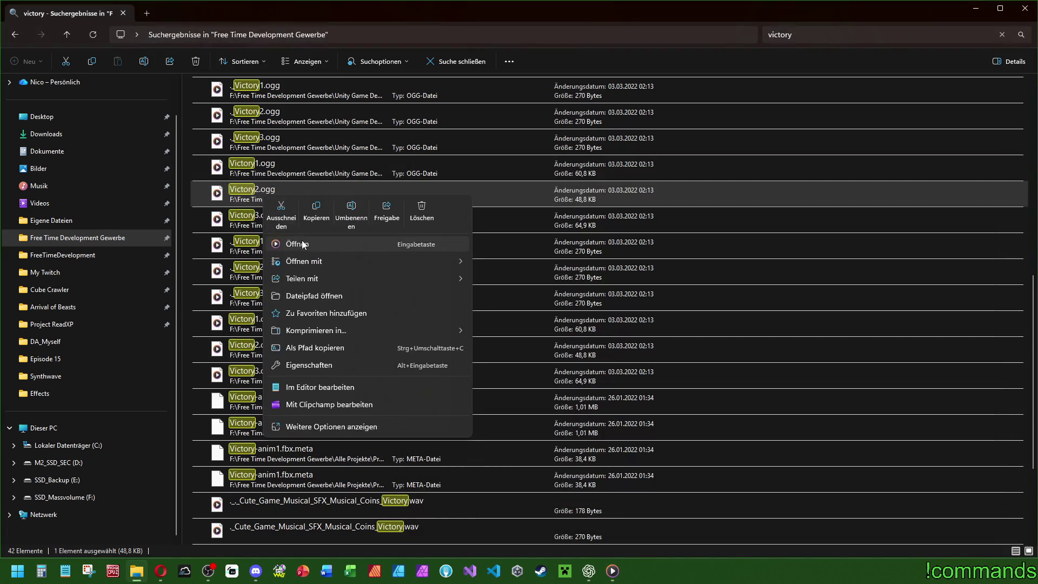
{"action": "left_click", "coordinate": [301, 239]}
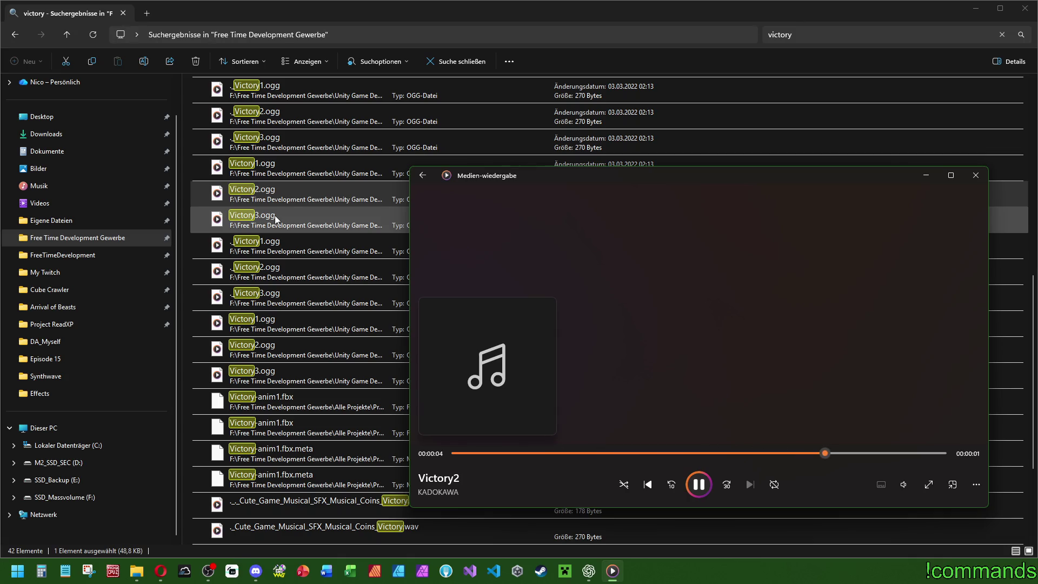
Step: Play Victory3.ogg, then close the media player
{"action": "left_click", "coordinate": [258, 219]}
{"action": "right_click", "coordinate": [258, 219]}
{"action": "left_click", "coordinate": [293, 278]}
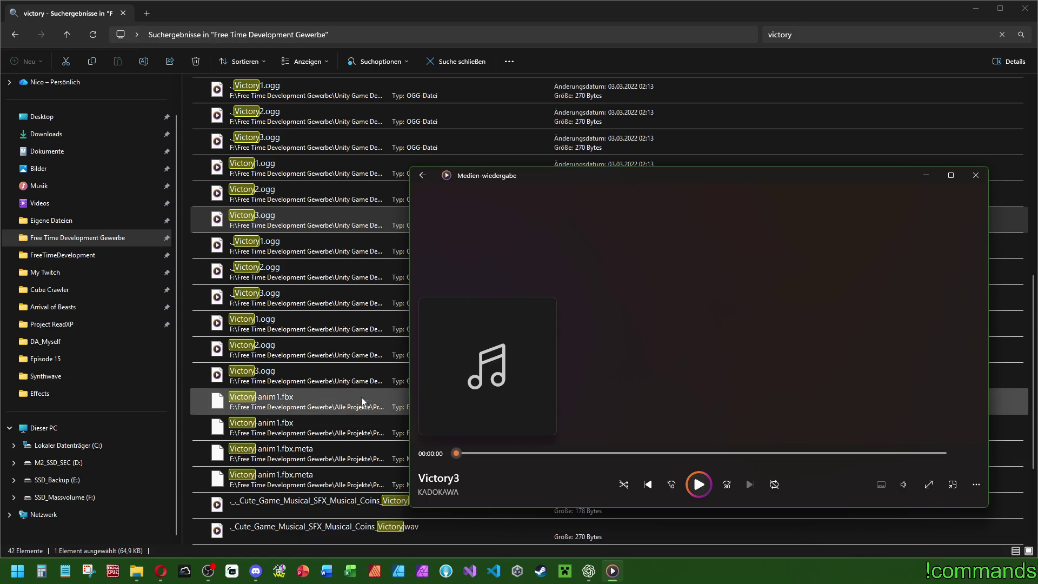
{"action": "scroll", "coordinate": [305, 409], "scroll_direction": "down", "scroll_amount": 2}
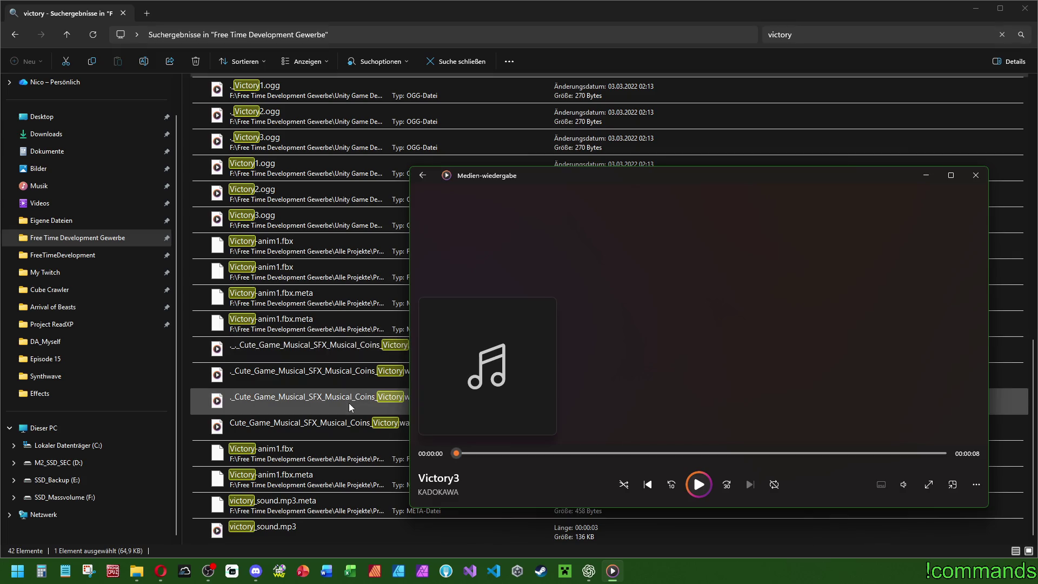
{"action": "scroll", "coordinate": [346, 394], "scroll_direction": "up", "scroll_amount": 8}
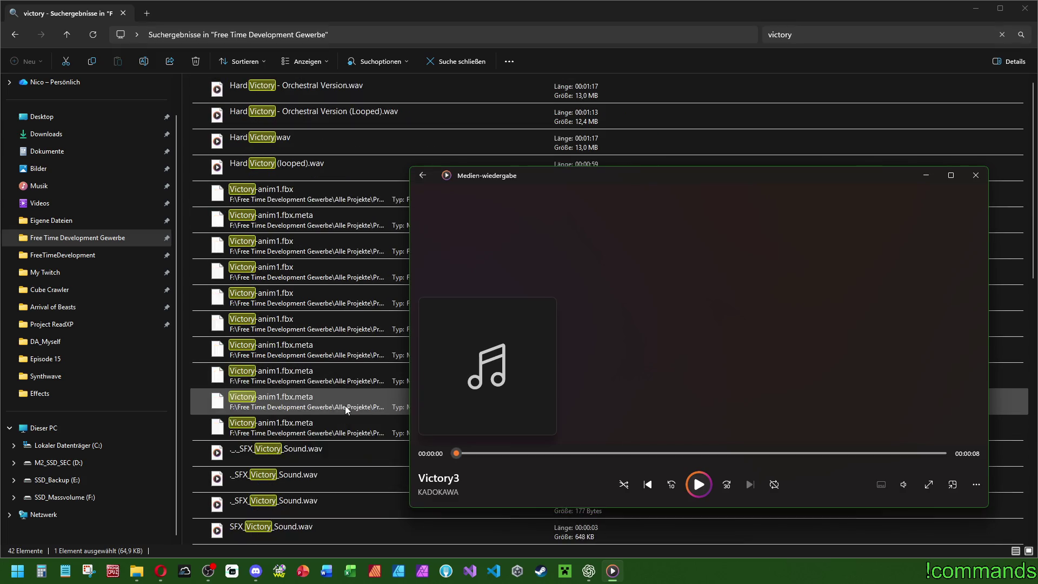
{"action": "left_click", "coordinate": [975, 175]}
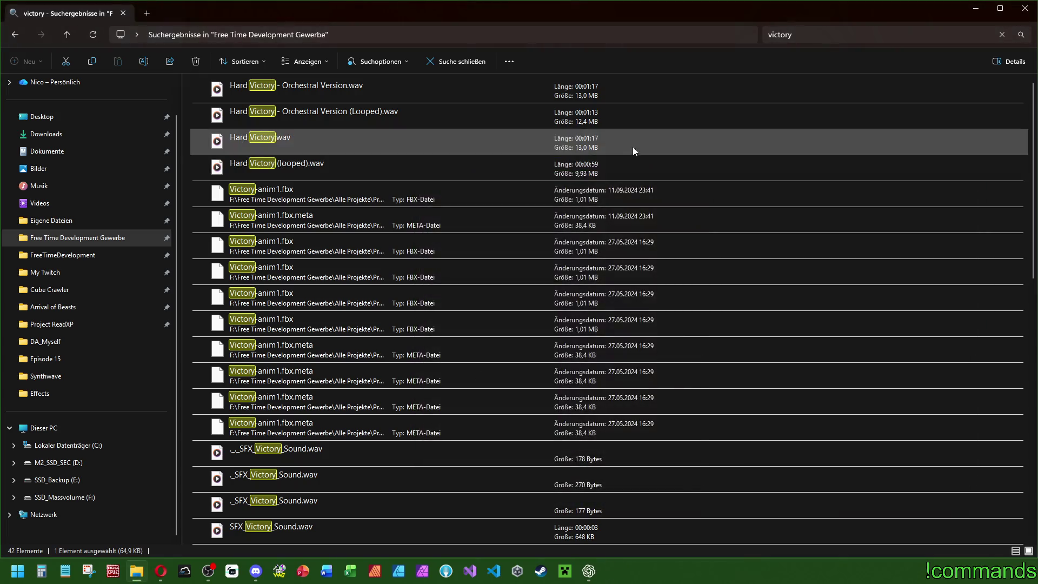
Step: Open Assets 2024, peek into 2000-game-sound-effects, return and scroll down toward the zip packs
{"action": "key", "text": "alt+Left"}
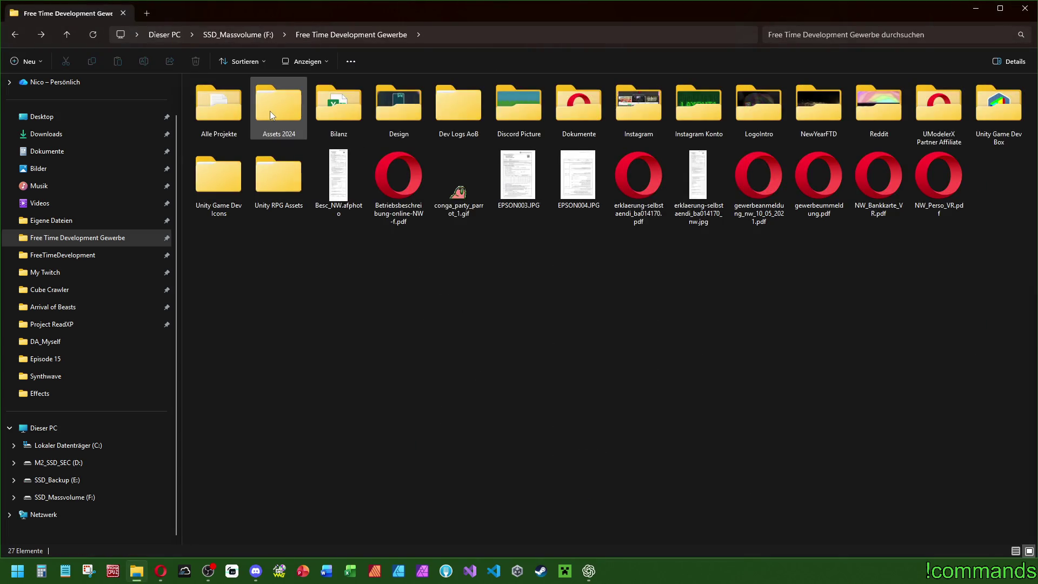
{"action": "double_click", "coordinate": [270, 112]}
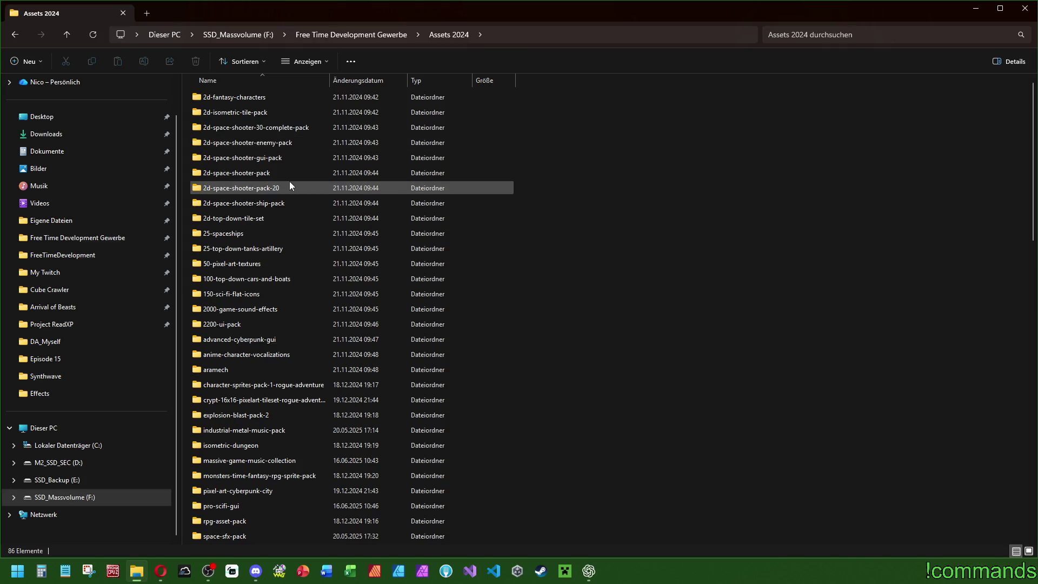
{"action": "double_click", "coordinate": [240, 310]}
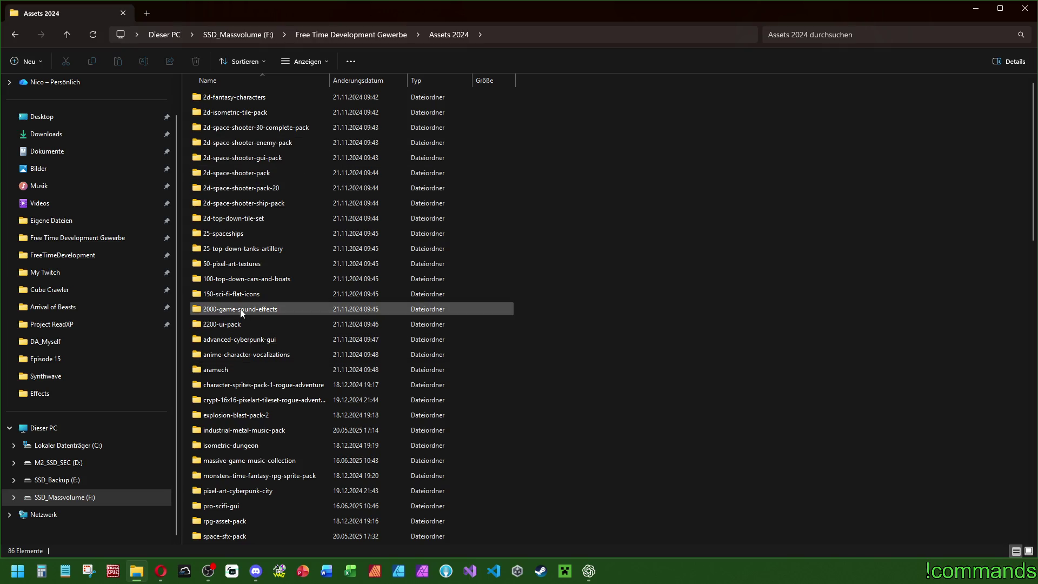
{"action": "key", "text": "alt+Left"}
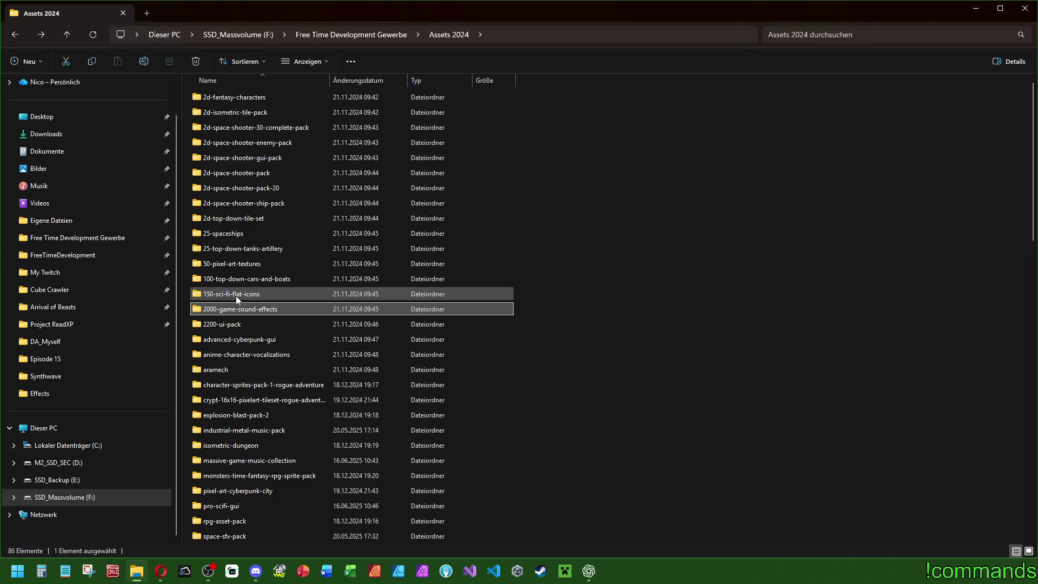
{"action": "left_click", "coordinate": [237, 297]}
{"action": "left_click", "coordinate": [253, 280]}
{"action": "left_click", "coordinate": [264, 263]}
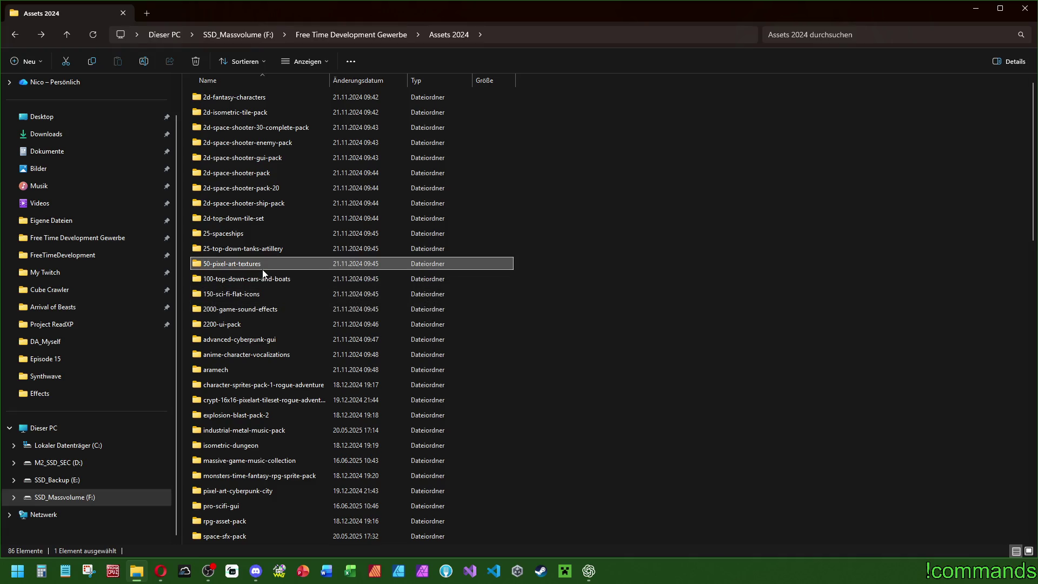
{"action": "scroll", "coordinate": [251, 190], "scroll_direction": "down", "scroll_amount": 14}
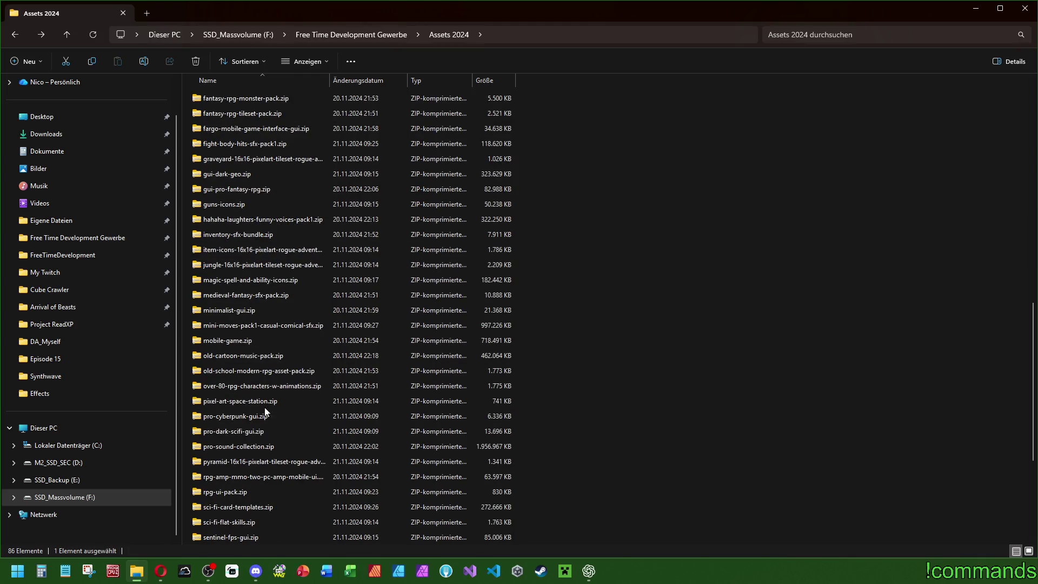
Step: Extract pro-dark-scifi-gui.zip to the default Assets 2024 path and maximise the extracted folder's window
{"action": "right_click", "coordinate": [233, 431]}
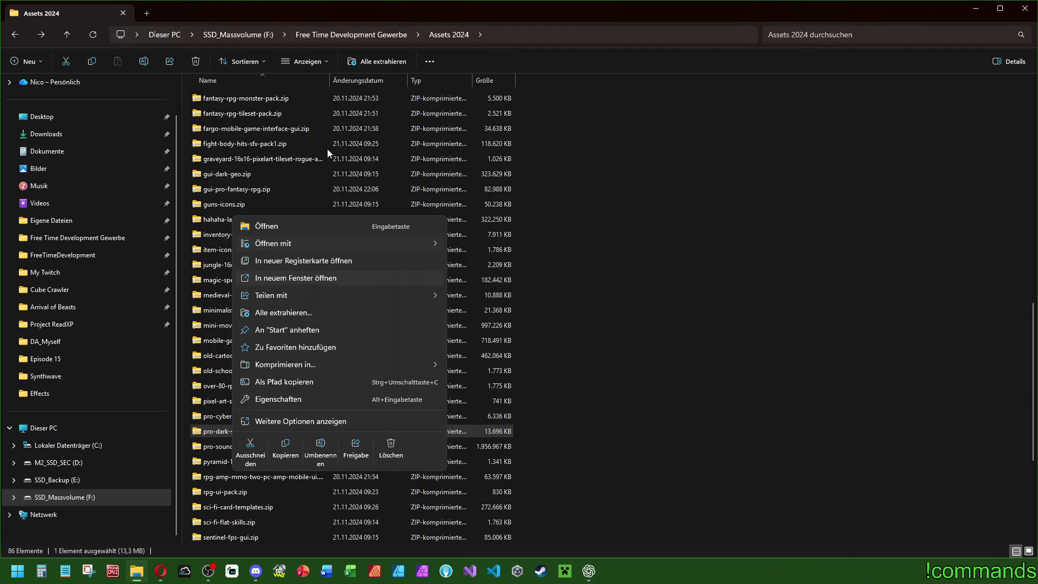
{"action": "key", "text": "Escape"}
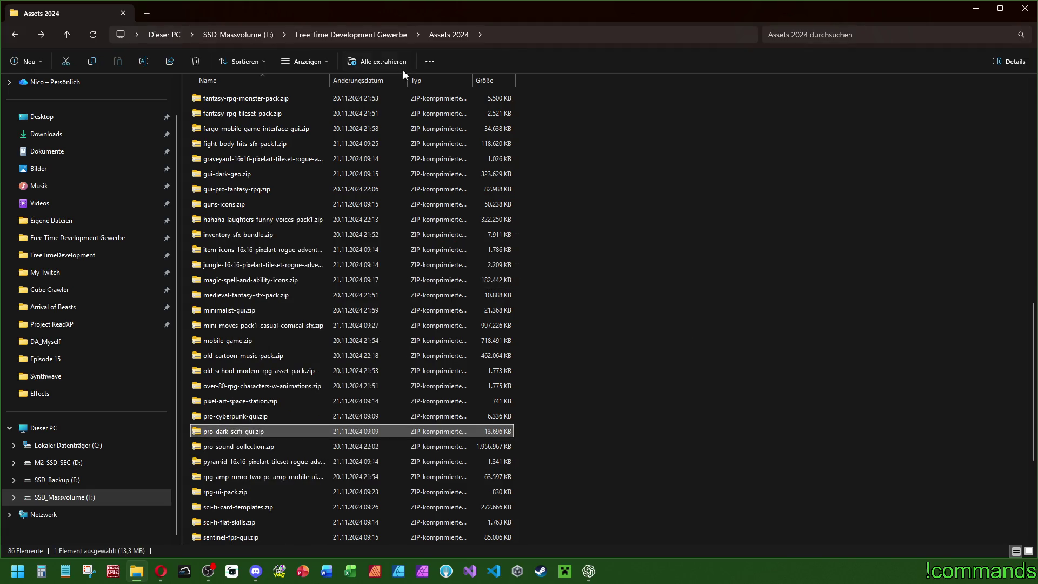
{"action": "left_click", "coordinate": [370, 63]}
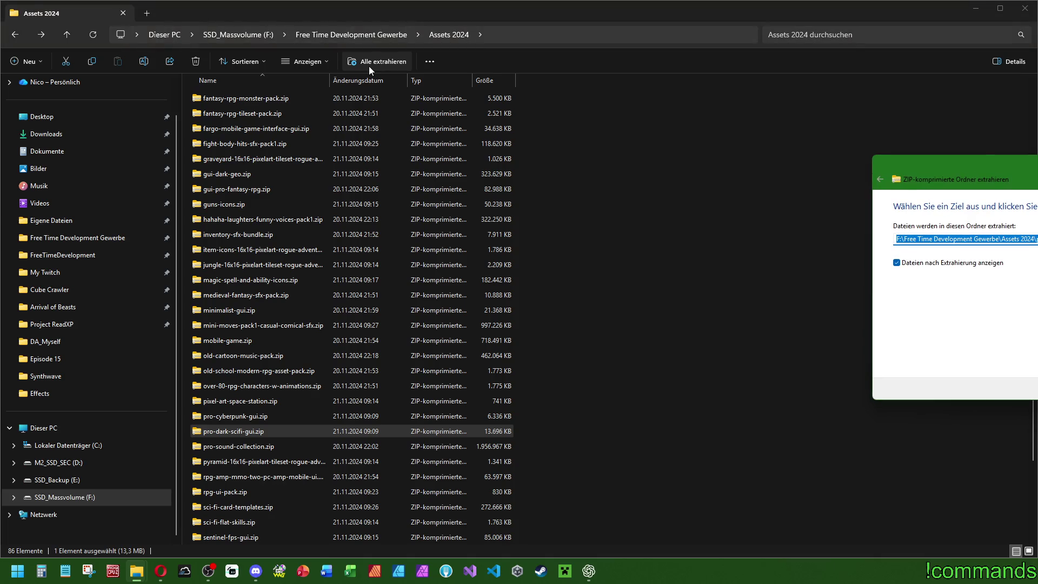
{"action": "type", "text": "-"}
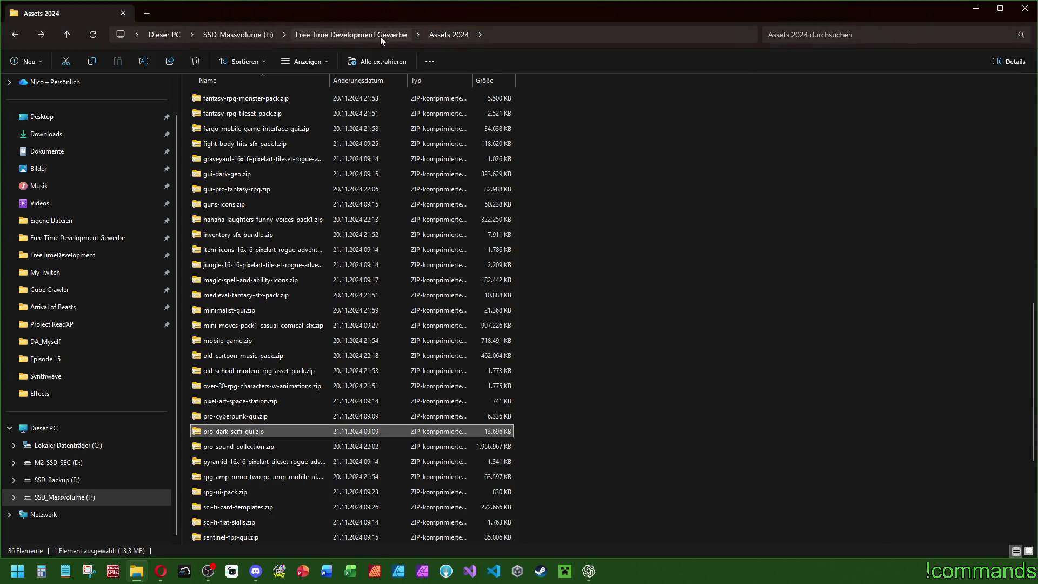
{"action": "key", "text": "ctrl+z"}
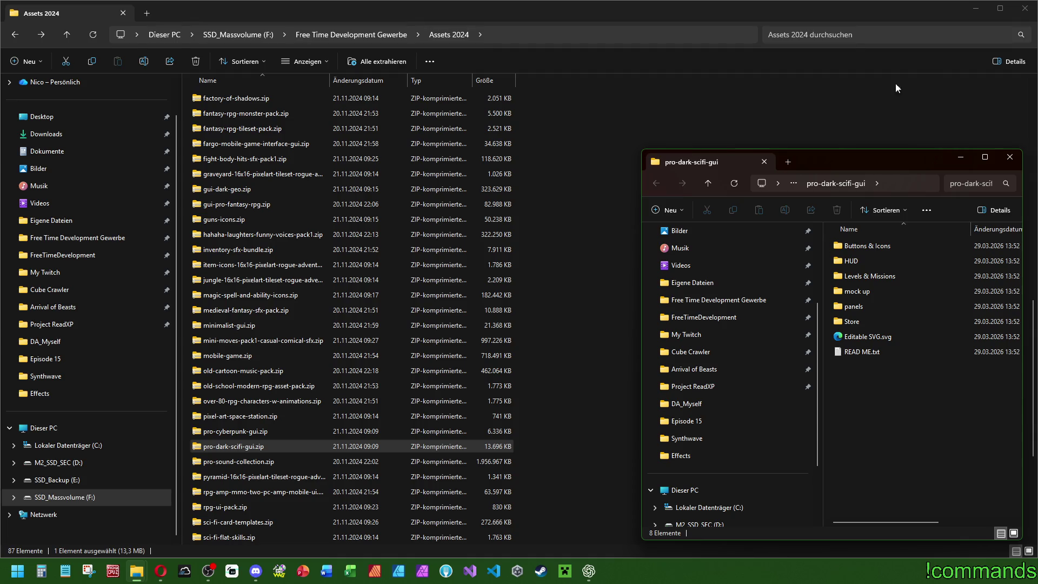
{"action": "mouse_move", "coordinate": [846, 161]}
{"action": "left_mouse_down"}
{"action": "mouse_move", "coordinate": [378, 100]}
{"action": "mouse_move", "coordinate": [357, 1]}
{"action": "left_mouse_up"}
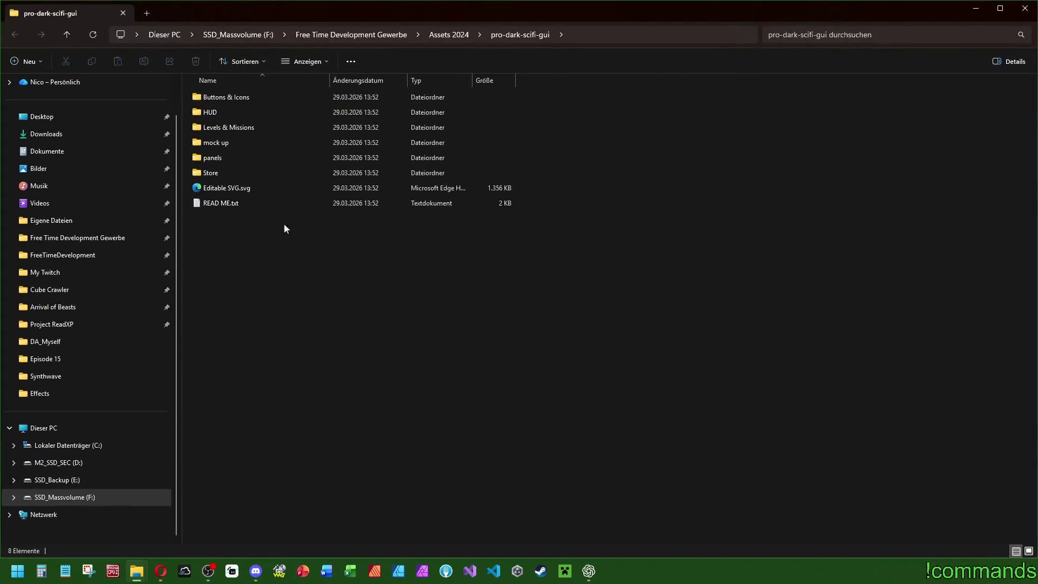
{"action": "double_click", "coordinate": [208, 112]}
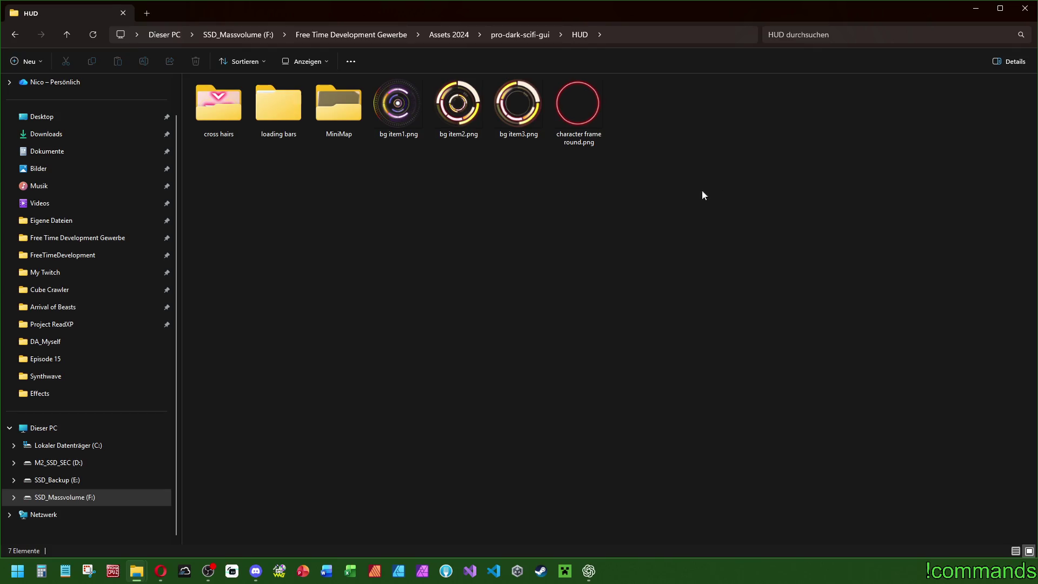
{"action": "double_click", "coordinate": [341, 108]}
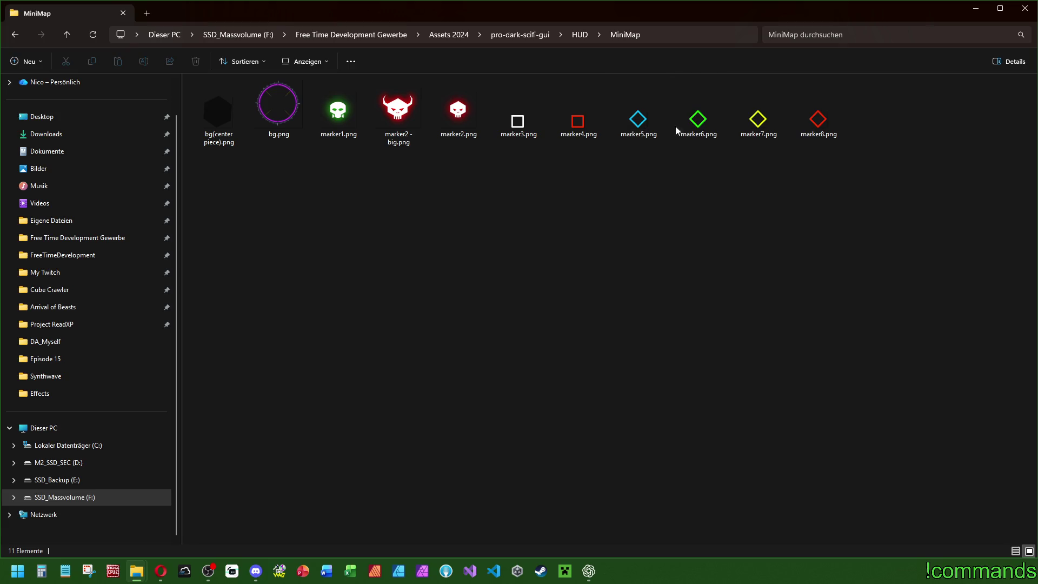
{"action": "key", "text": "alt+Left"}
{"action": "left_click", "coordinate": [278, 105]}
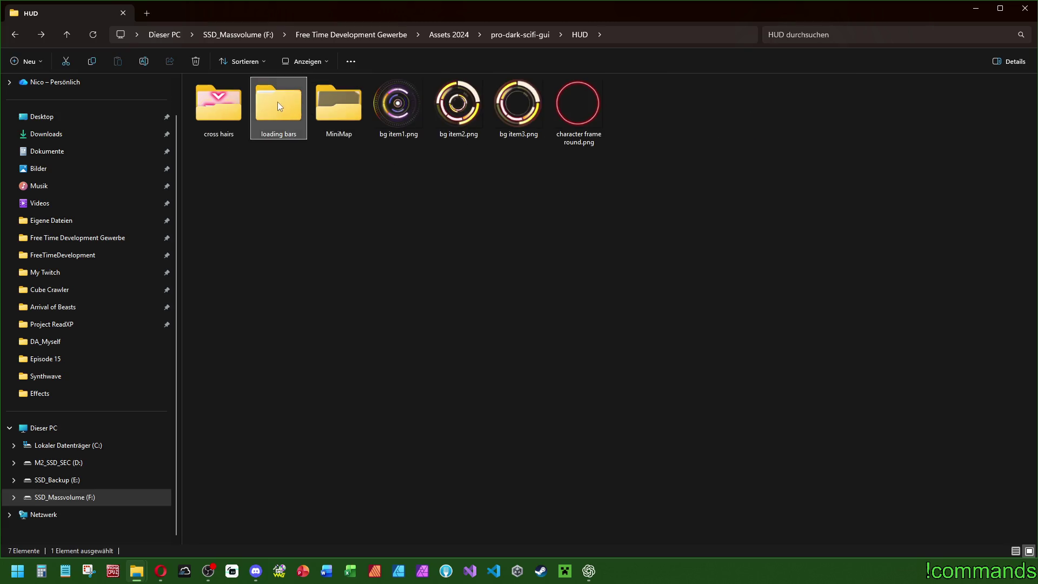
{"action": "double_click", "coordinate": [279, 105]}
{"action": "double_click", "coordinate": [212, 99]}
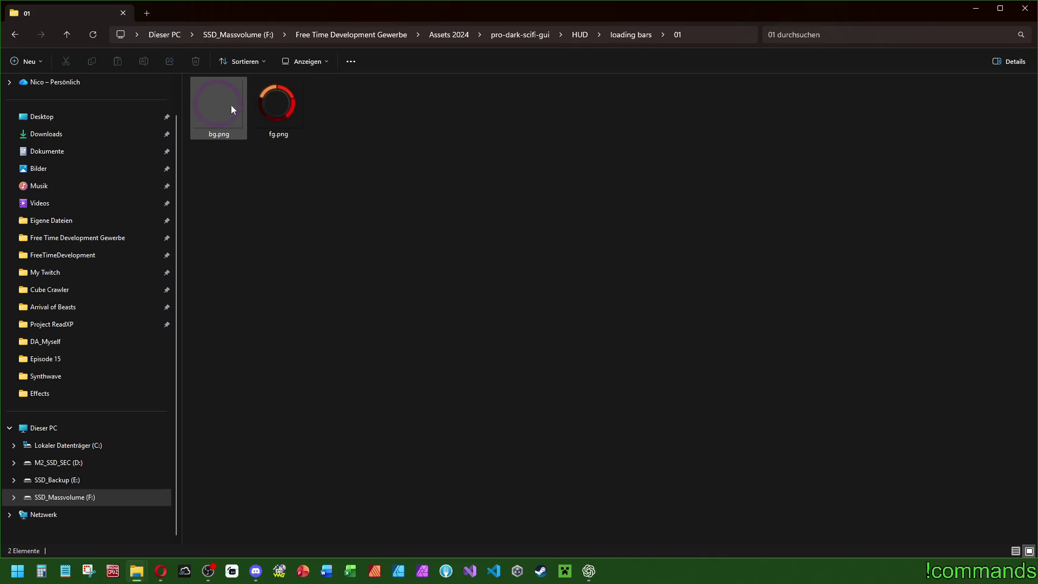
{"action": "key", "text": "alt+Left"}
{"action": "key", "text": "alt+Right"}
{"action": "key", "text": "alt+Left"}
{"action": "left_click", "coordinate": [245, 114]}
{"action": "key", "text": "alt+Left"}
{"action": "key", "text": "alt+Right"}
{"action": "key", "text": "alt+Left"}
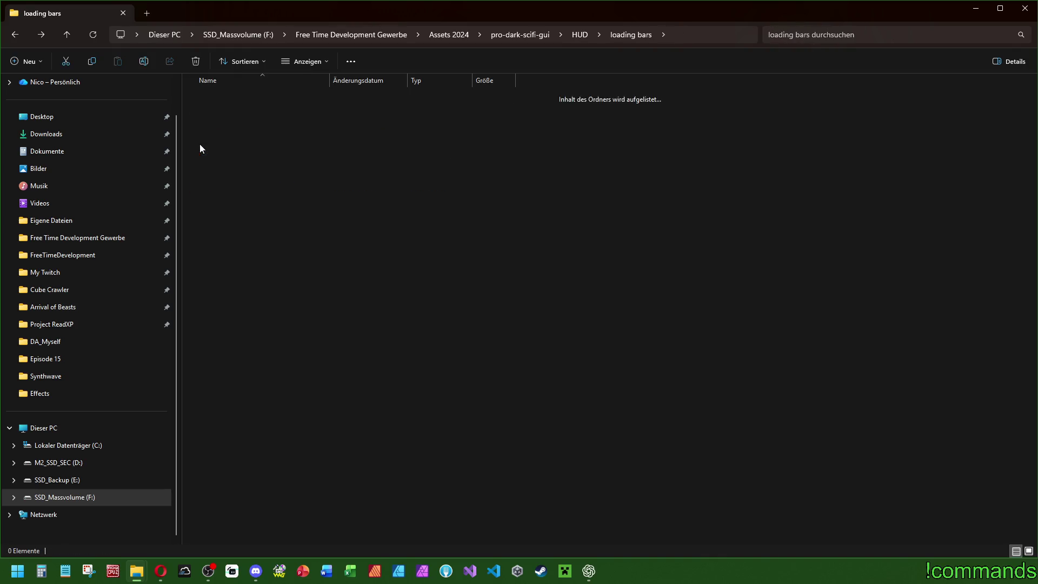
{"action": "key", "text": "alt+Left"}
{"action": "double_click", "coordinate": [227, 123]}
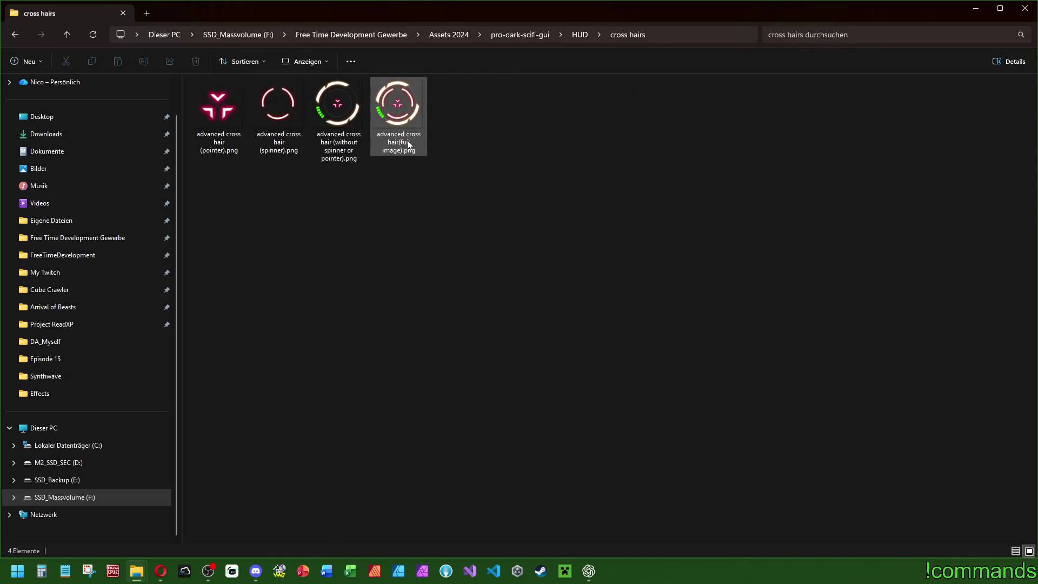
{"action": "key", "text": "alt+Left"}
{"action": "key", "text": "alt+Left"}
{"action": "double_click", "coordinate": [229, 124]}
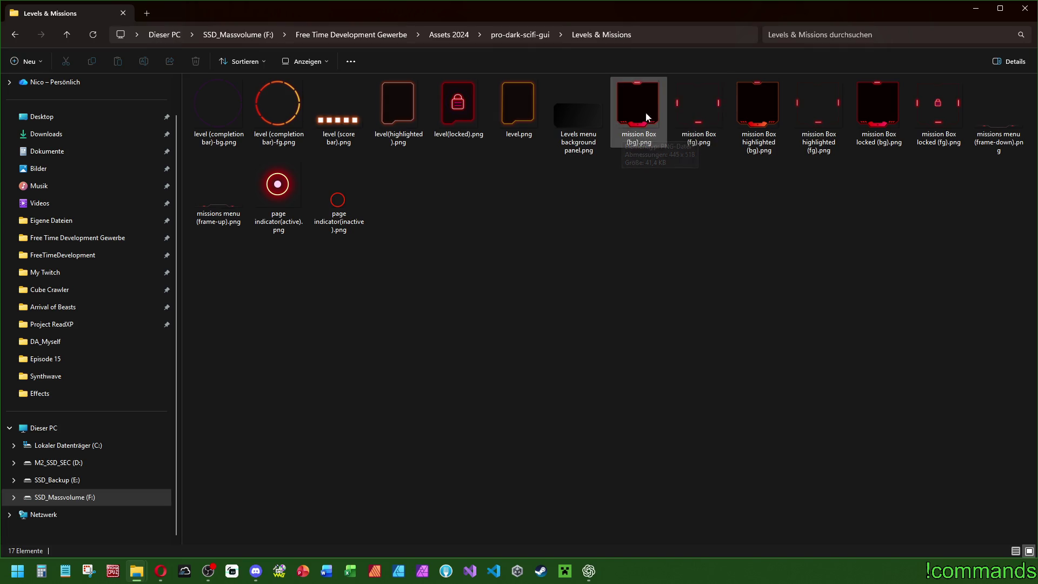
{"action": "key", "text": "alt+Left"}
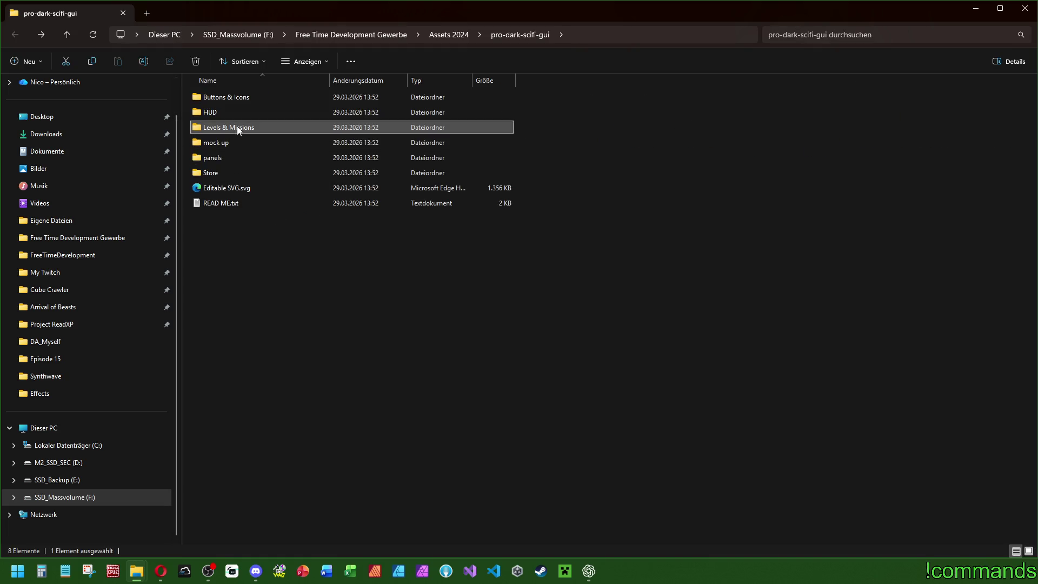
{"action": "double_click", "coordinate": [219, 142]}
{"action": "left_click", "coordinate": [226, 122]}
{"action": "double_click", "coordinate": [226, 122]}
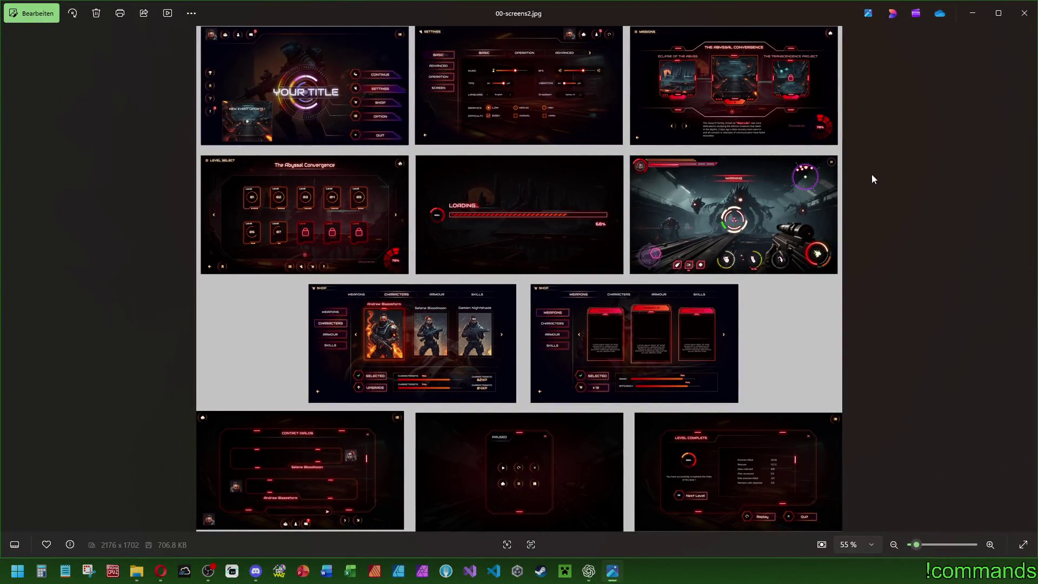
{"action": "left_click", "coordinate": [1027, 12]}
{"action": "key", "text": "alt+Up"}
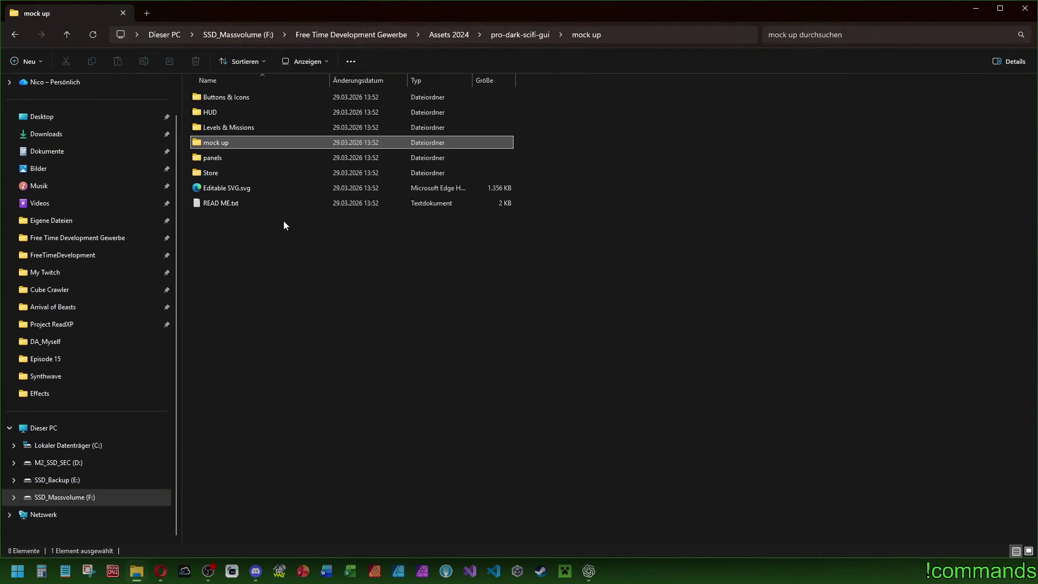
{"action": "double_click", "coordinate": [226, 161]}
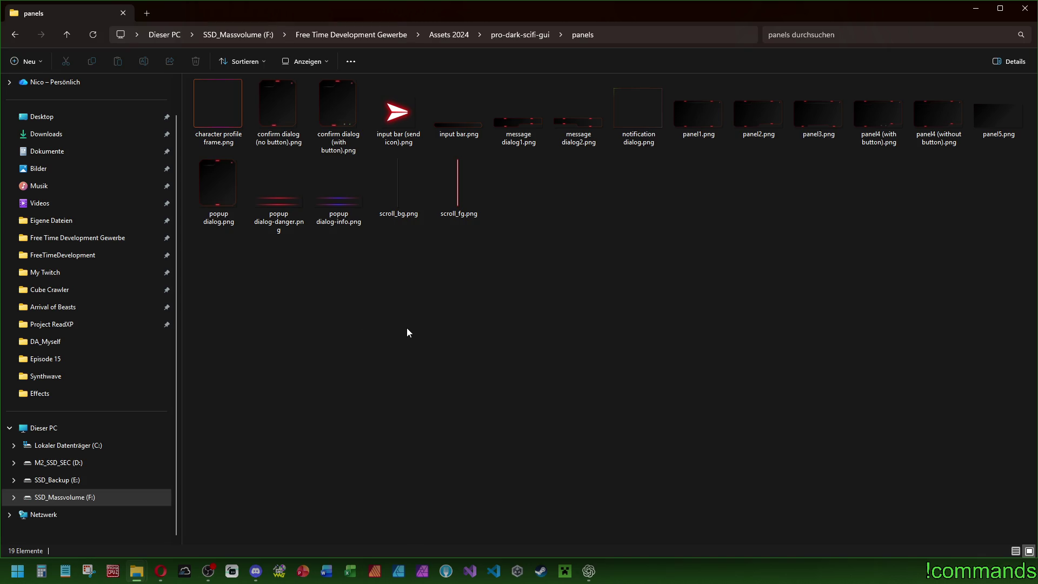
{"action": "double_click", "coordinate": [692, 120]}
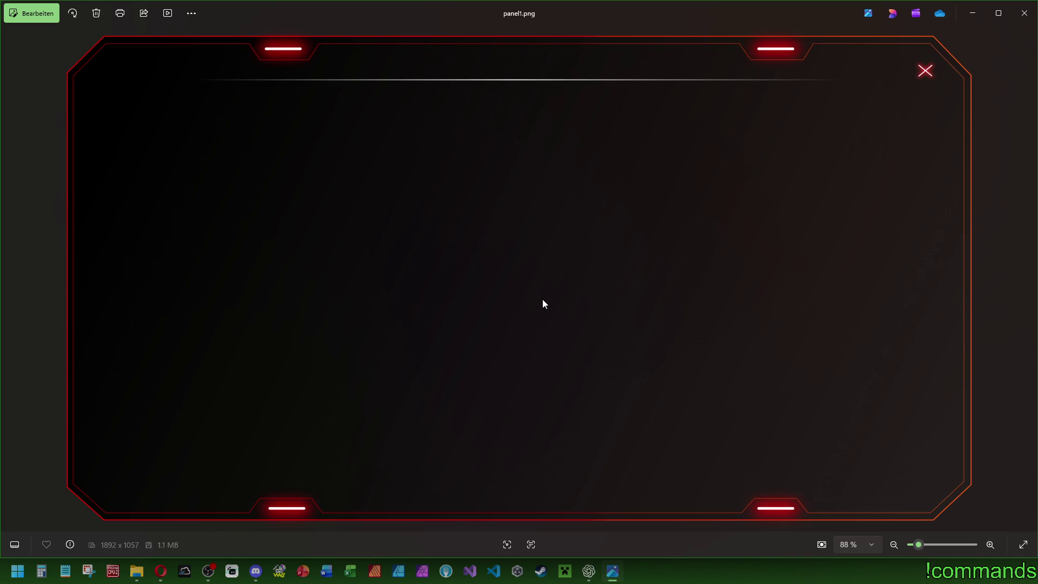
{"action": "left_click", "coordinate": [1025, 13]}
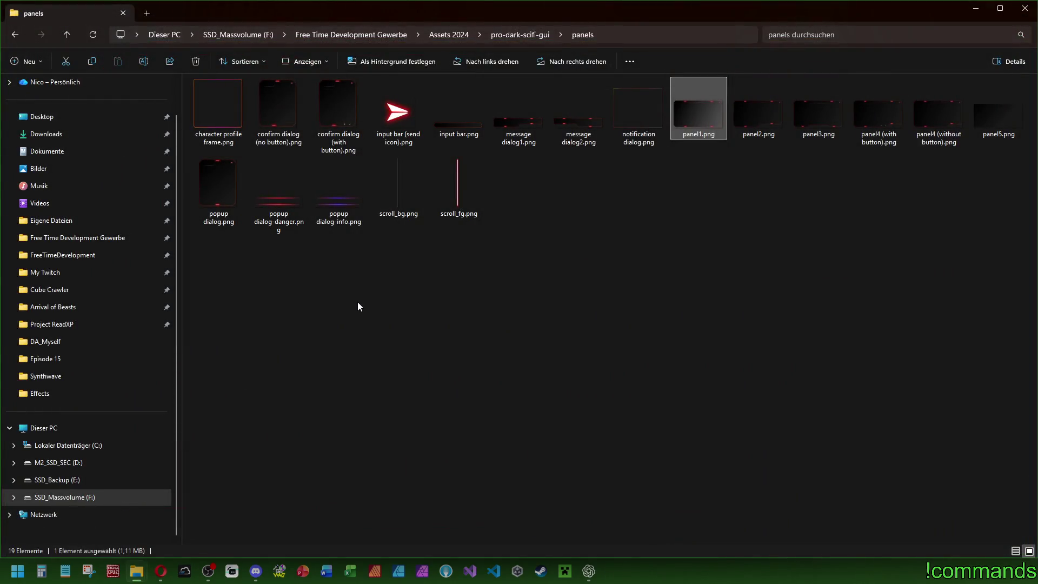
{"action": "key", "text": "alt+Left"}
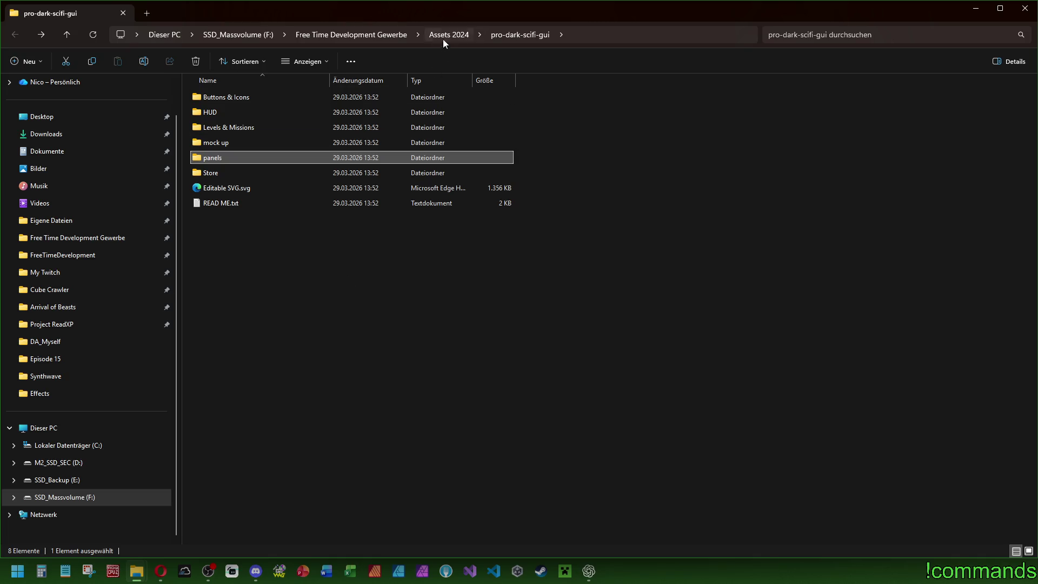
Step: Go up to Assets 2024 and delete pro-dark-scifi-gui.zip
{"action": "left_click", "coordinate": [443, 39]}
{"action": "scroll", "coordinate": [325, 443], "scroll_direction": "down", "scroll_amount": 5}
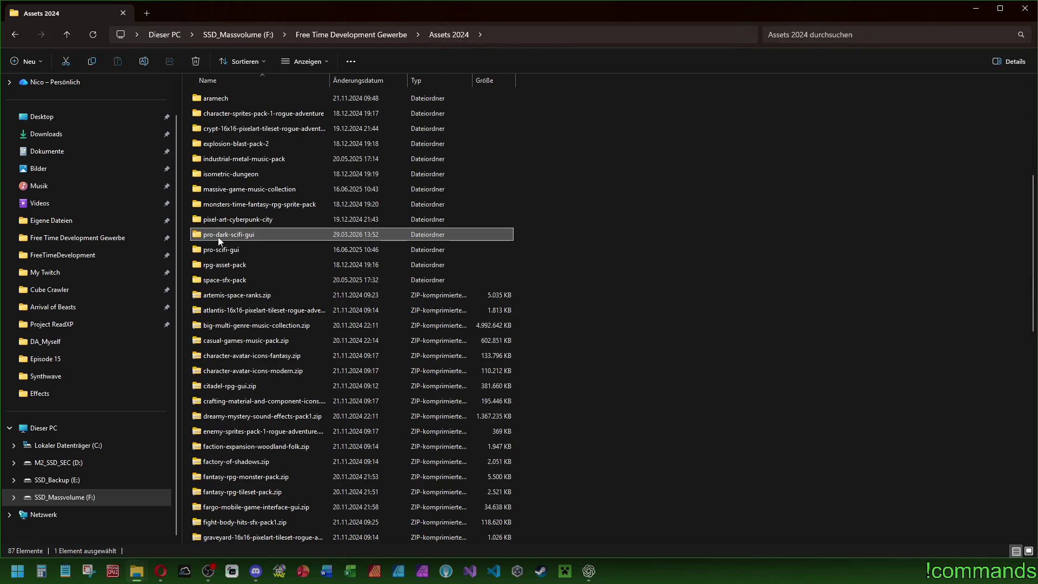
{"action": "scroll", "coordinate": [245, 305], "scroll_direction": "down", "scroll_amount": 15}
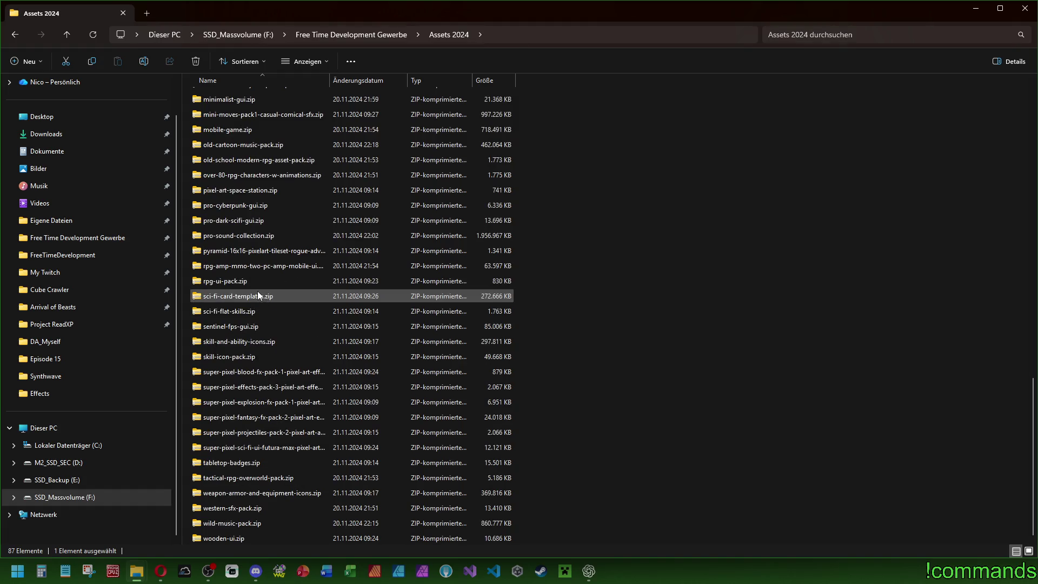
{"action": "left_click", "coordinate": [235, 220]}
{"action": "key", "text": "Delete"}
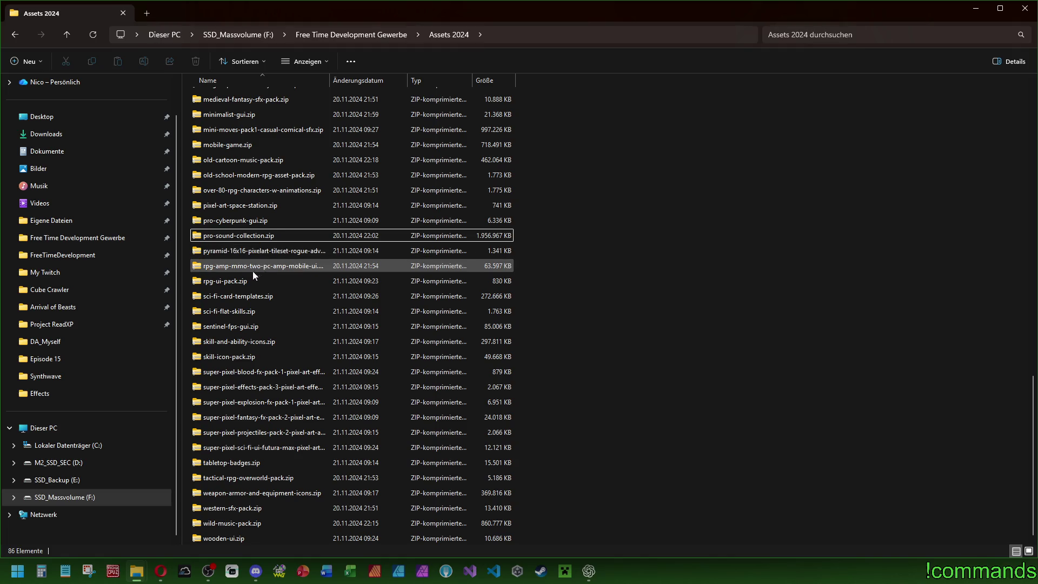
Step: Look over sci-fi-flat-skills.zip and wild-music-pack.zip, then close File Explorer on Assets 2024
{"action": "left_click", "coordinate": [230, 312]}
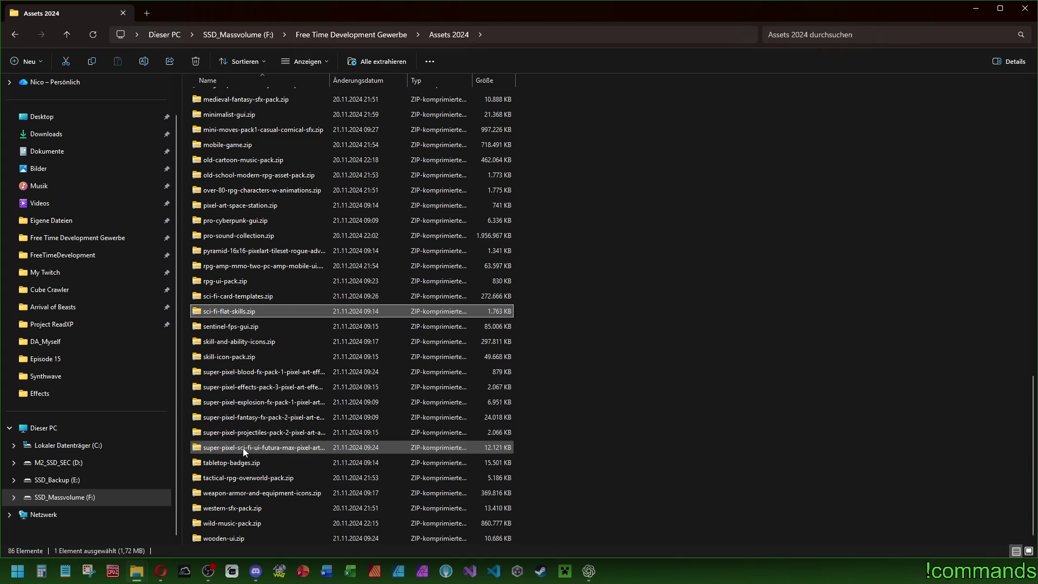
{"action": "left_click", "coordinate": [238, 525]}
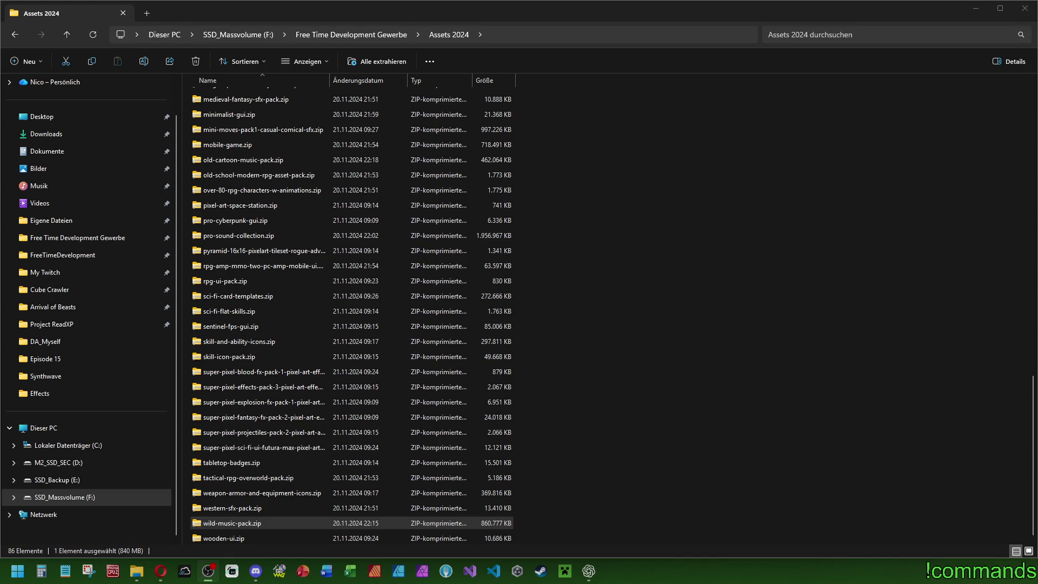
{"action": "left_click", "coordinate": [584, 293]}
{"action": "scroll", "coordinate": [453, 242], "scroll_direction": "up", "scroll_amount": 4}
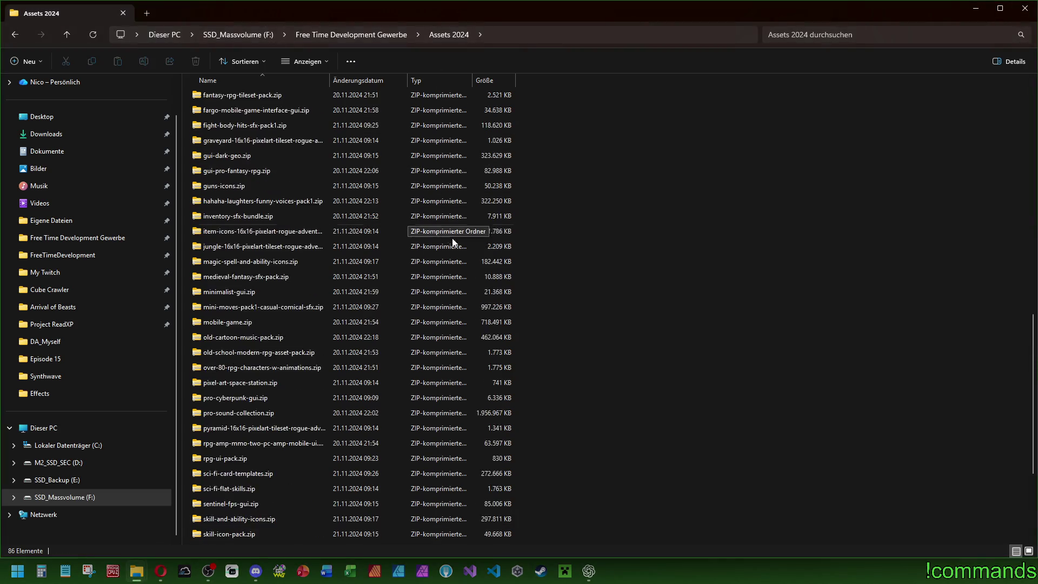
{"action": "scroll", "coordinate": [453, 242], "scroll_direction": "up", "scroll_amount": 8}
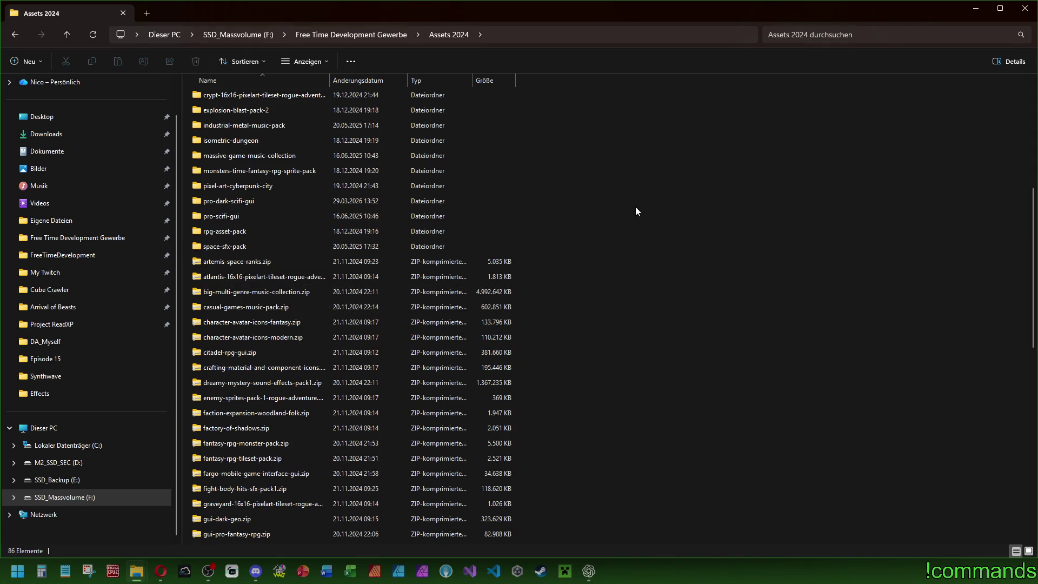
{"action": "key", "text": "alt+Left"}
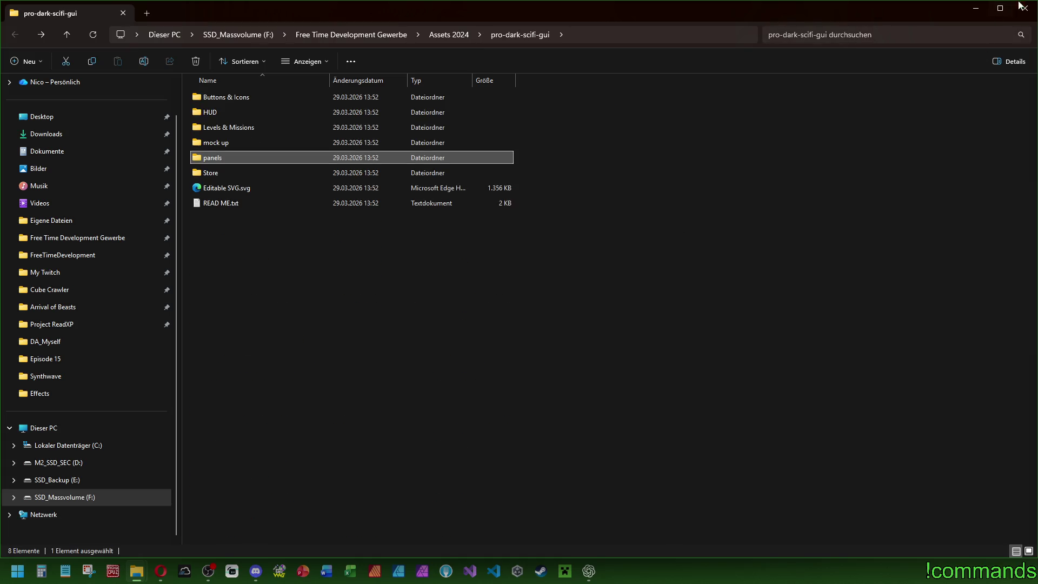
{"action": "key", "text": "alt+Right"}
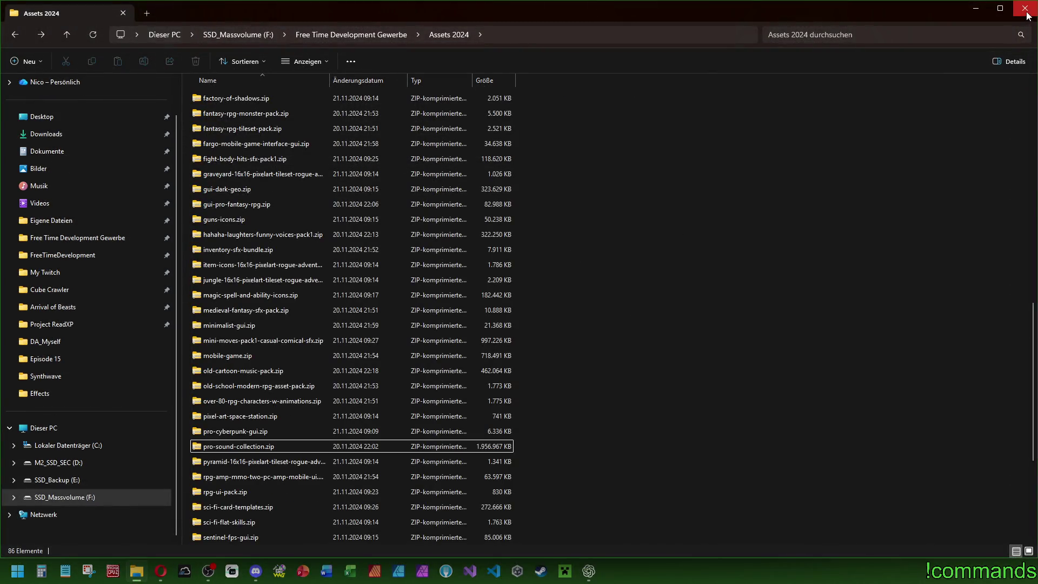
{"action": "left_click", "coordinate": [1026, 9]}
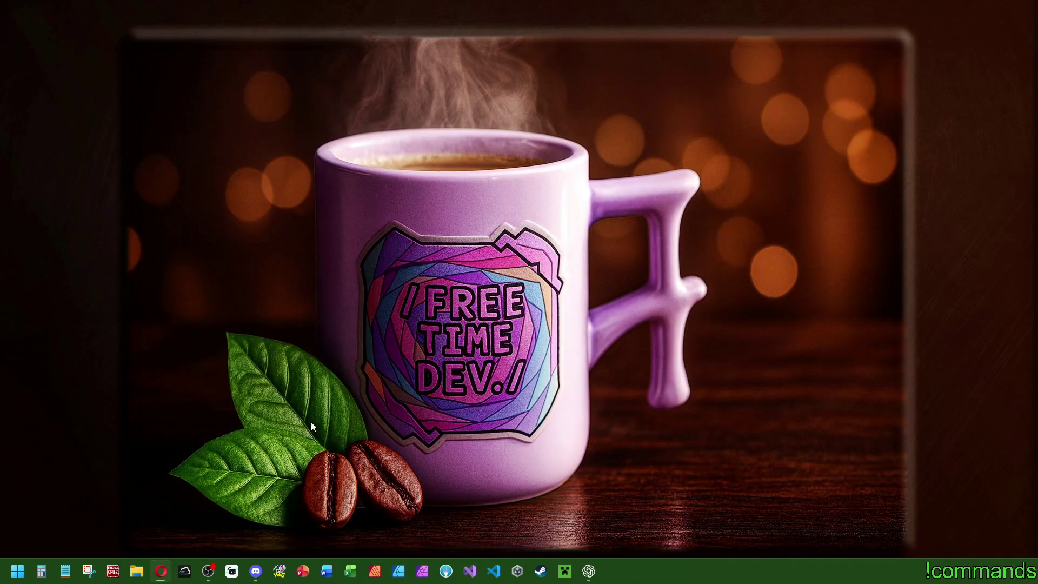
Step: Open a new Opera window and search Pixabay's Musik section for 'sci fi victory'
{"action": "right_click", "coordinate": [161, 570]}
{"action": "left_click", "coordinate": [150, 507]}
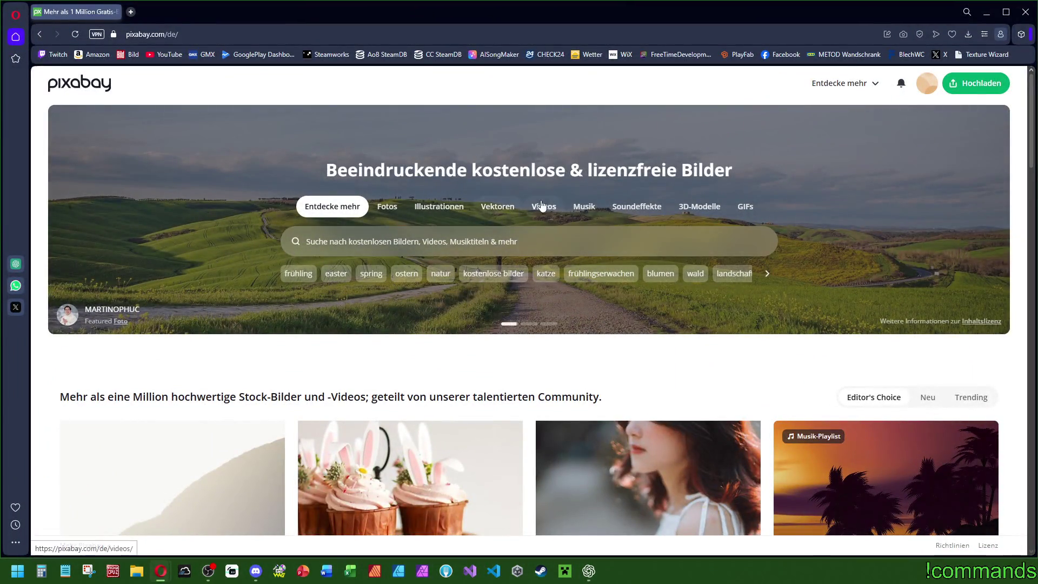
{"action": "left_click", "coordinate": [576, 213]}
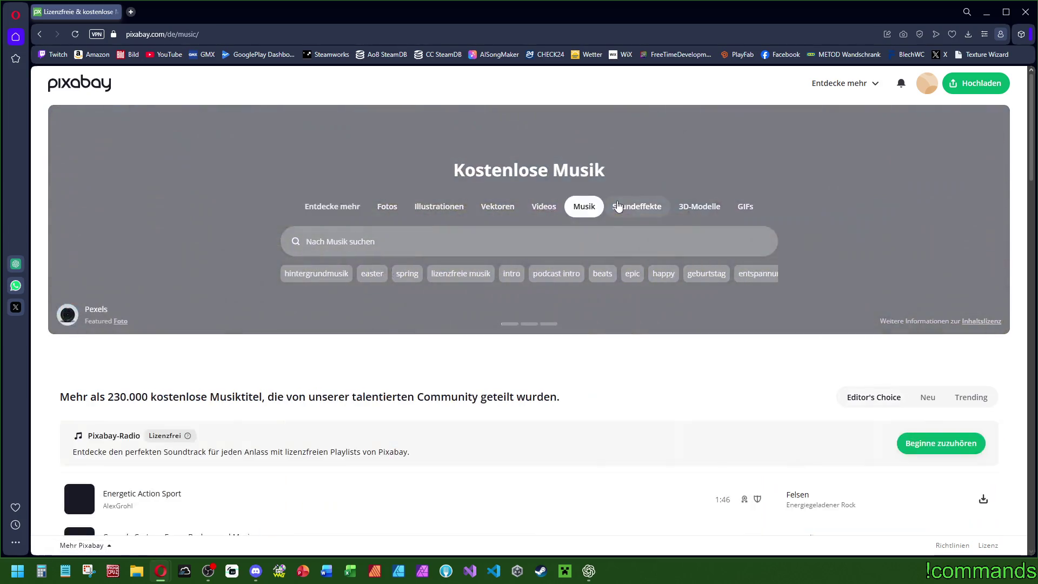
{"action": "left_click", "coordinate": [446, 247]}
{"action": "type", "text": "sci fi vicot"}
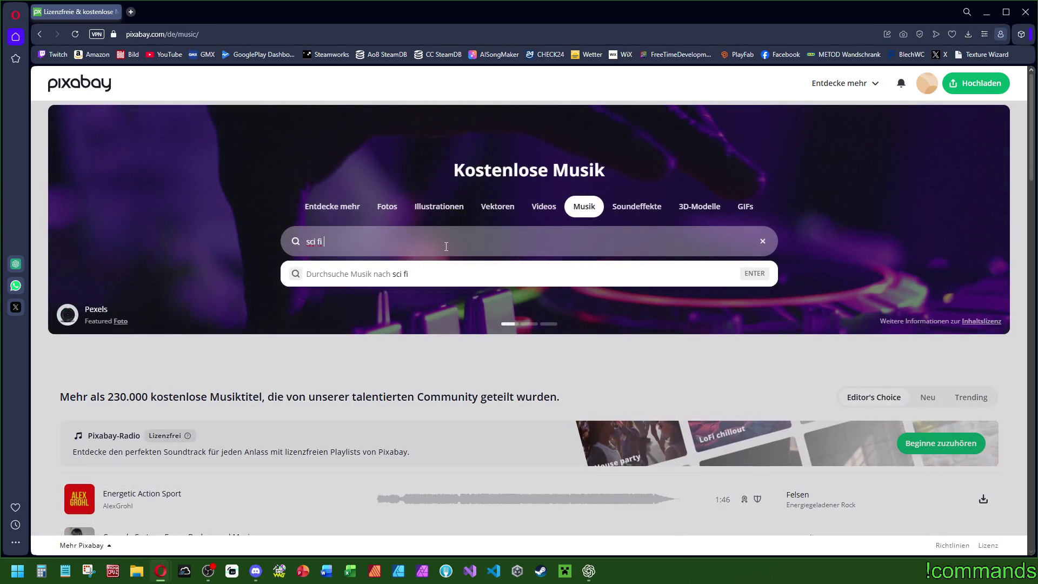
{"action": "key", "text": "BackSpace"}
{"action": "key", "text": "BackSpace"}
{"action": "key", "text": "BackSpace"}
{"action": "type", "text": "ctory"}
{"action": "key", "text": "Return"}
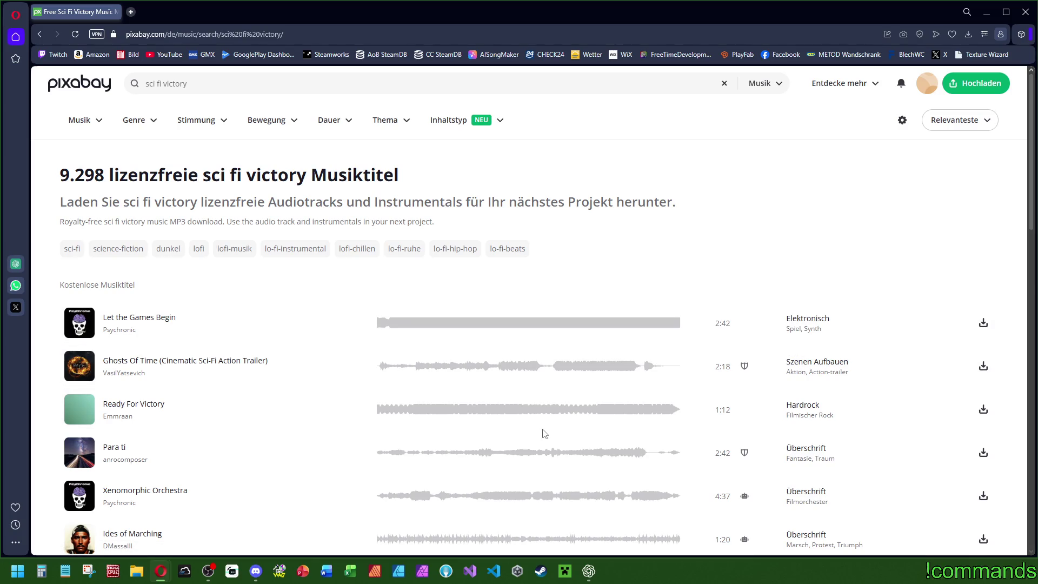
Step: Preview Para ti, Ready For Victory, Ghosts Of Time, Let the Games Begin, then Para ti again
{"action": "left_click", "coordinate": [80, 454]}
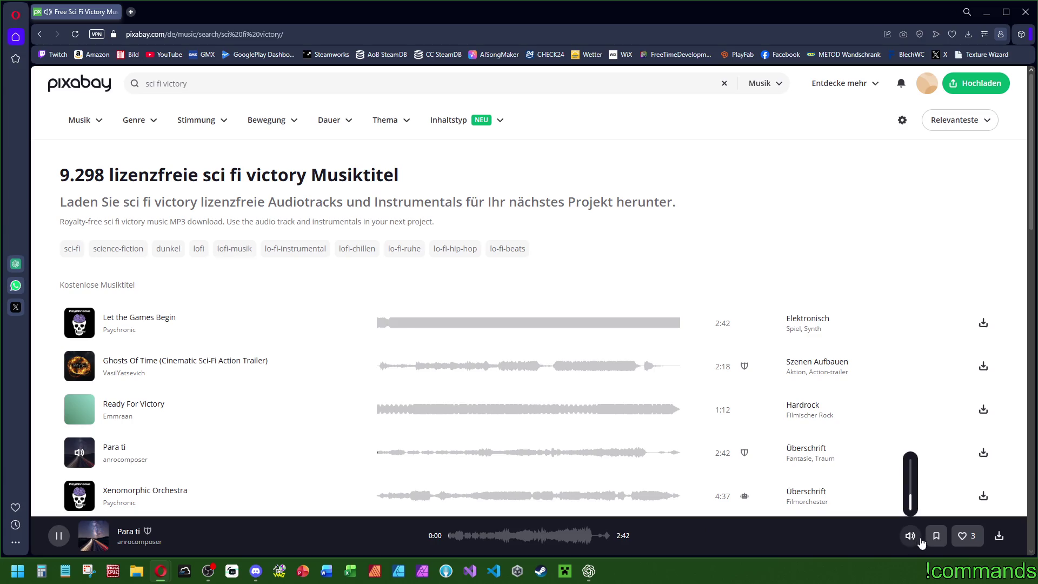
{"action": "mouse_move", "coordinate": [911, 534]}
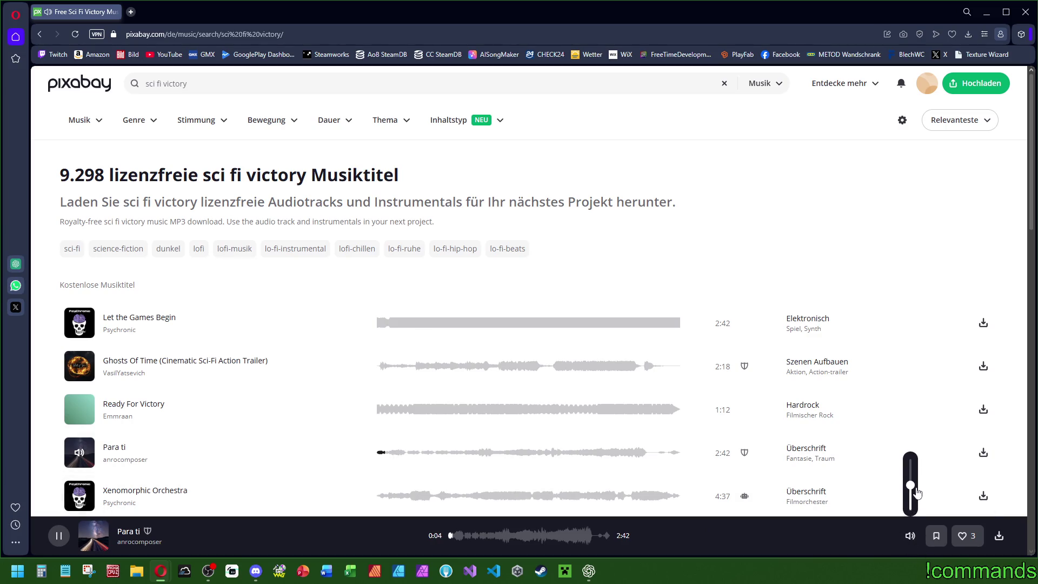
{"action": "left_click", "coordinate": [79, 411]}
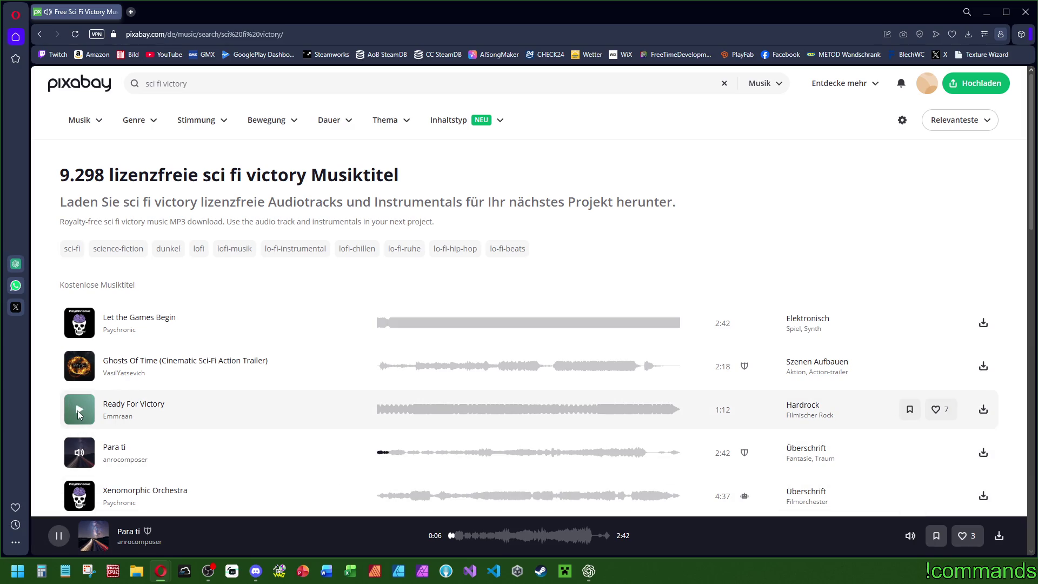
{"action": "mouse_move", "coordinate": [910, 535]}
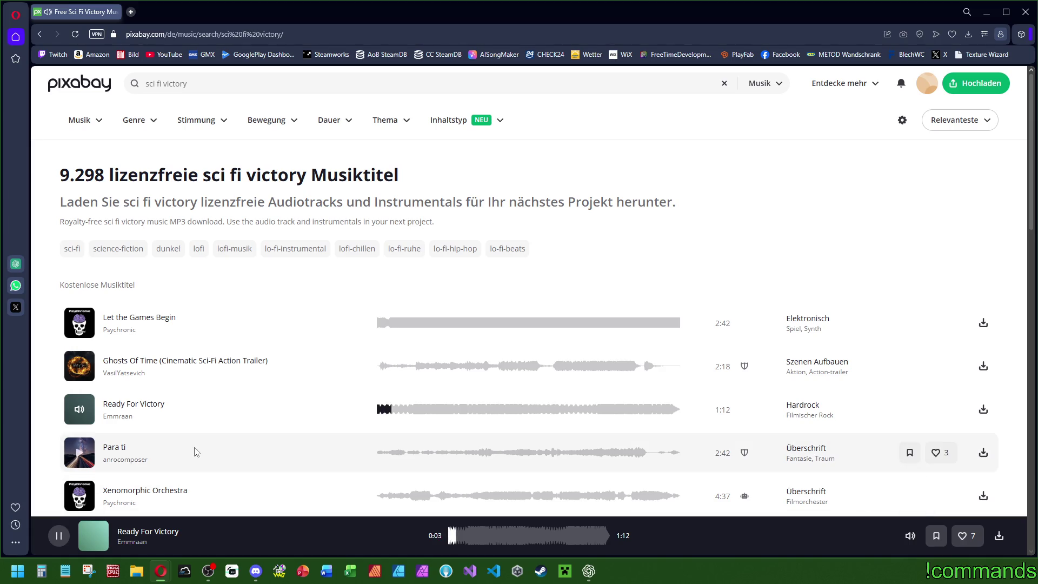
{"action": "left_click", "coordinate": [80, 367]}
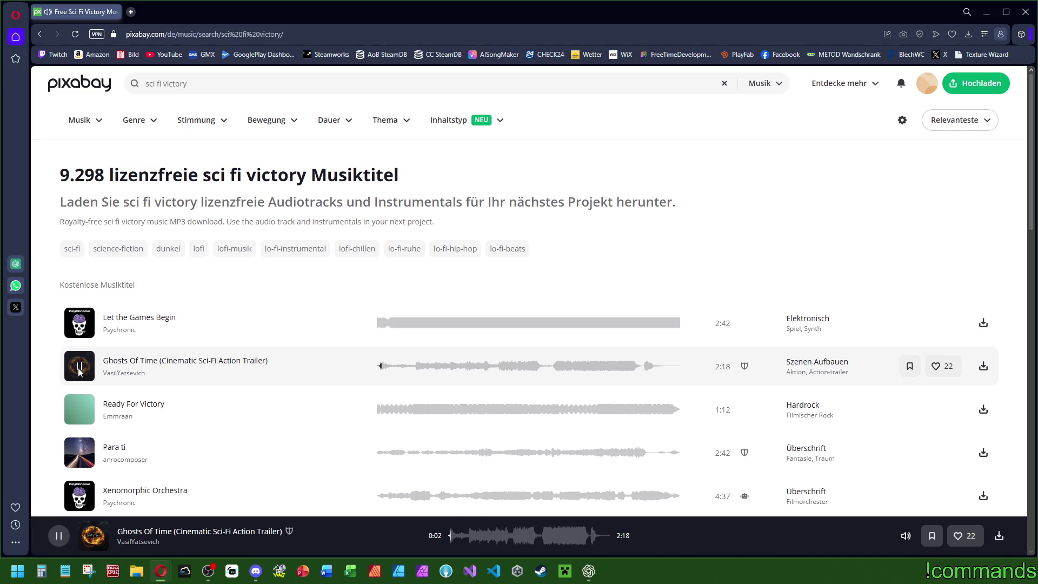
{"action": "left_click", "coordinate": [80, 323]}
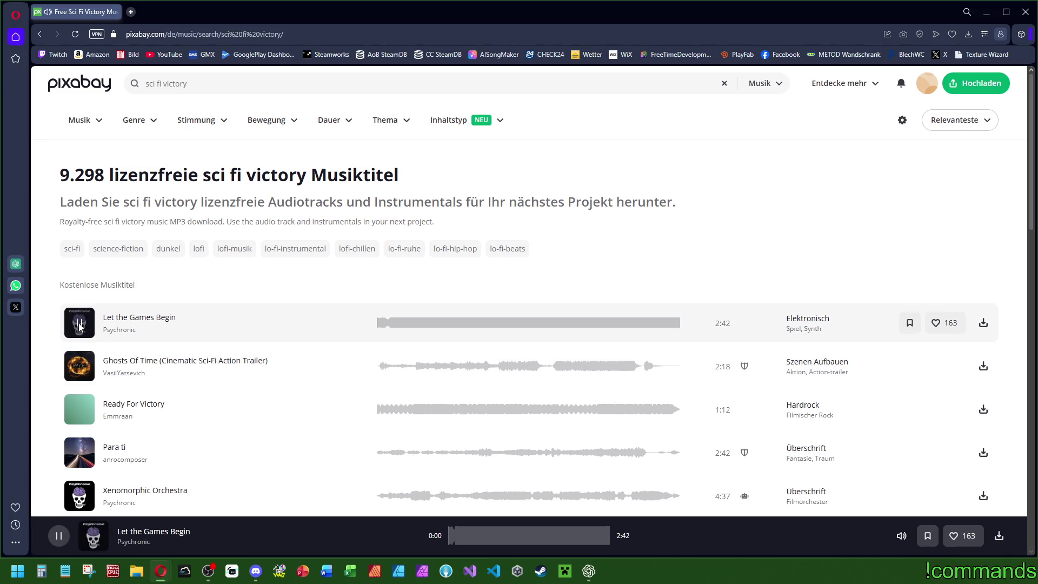
{"action": "left_click", "coordinate": [88, 448]}
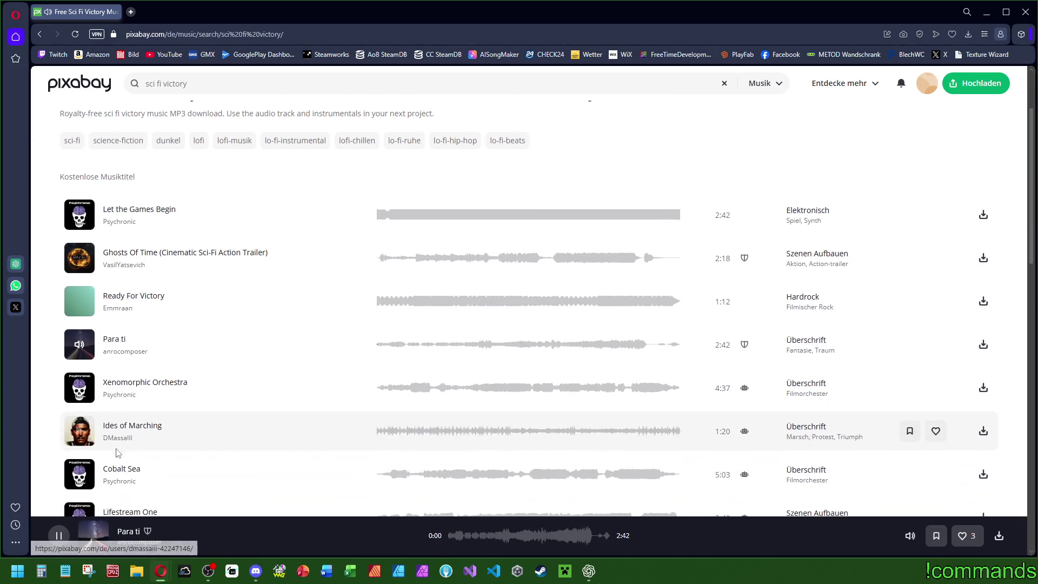
Step: Play Xenomorphic Orchestra, then Cobalt Sea from about 1:31, skipping ahead to about 2:34
{"action": "scroll", "coordinate": [86, 443], "scroll_direction": "down", "scroll_amount": 2}
{"action": "left_click", "coordinate": [82, 392]}
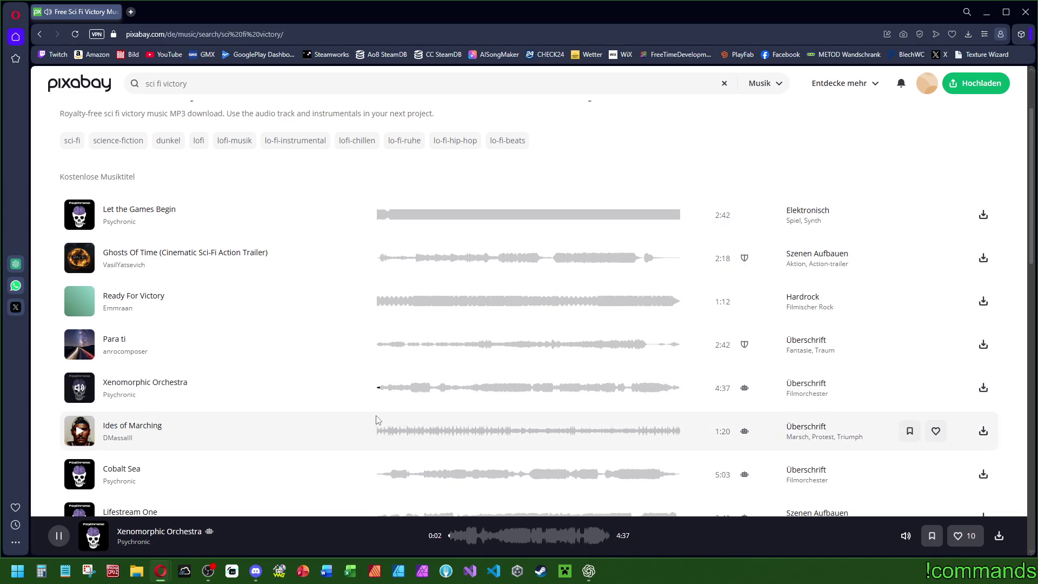
{"action": "scroll", "coordinate": [412, 389], "scroll_direction": "down", "scroll_amount": 2}
{"action": "left_click", "coordinate": [469, 366]}
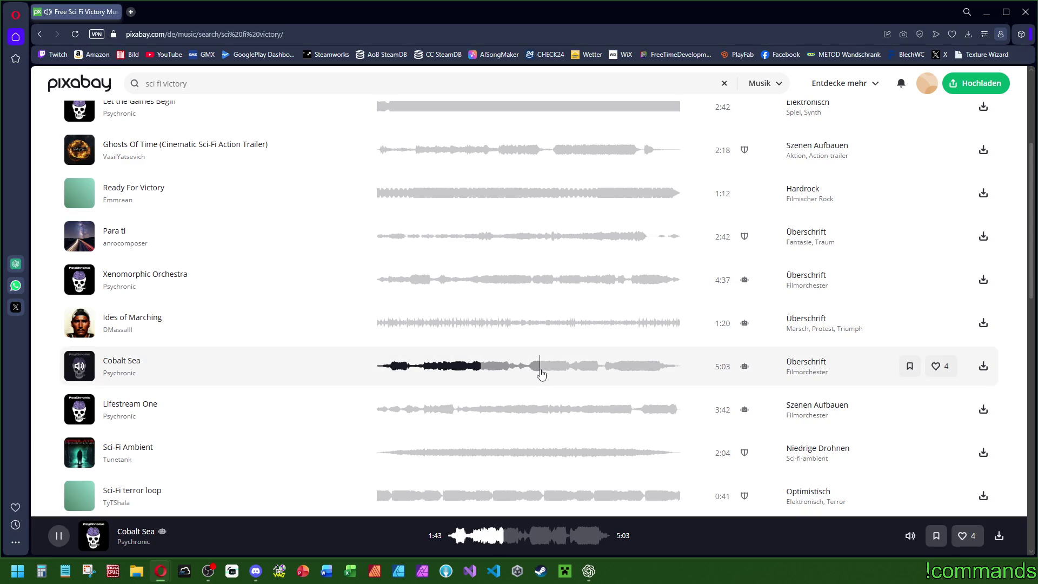
{"action": "left_click", "coordinate": [532, 377]}
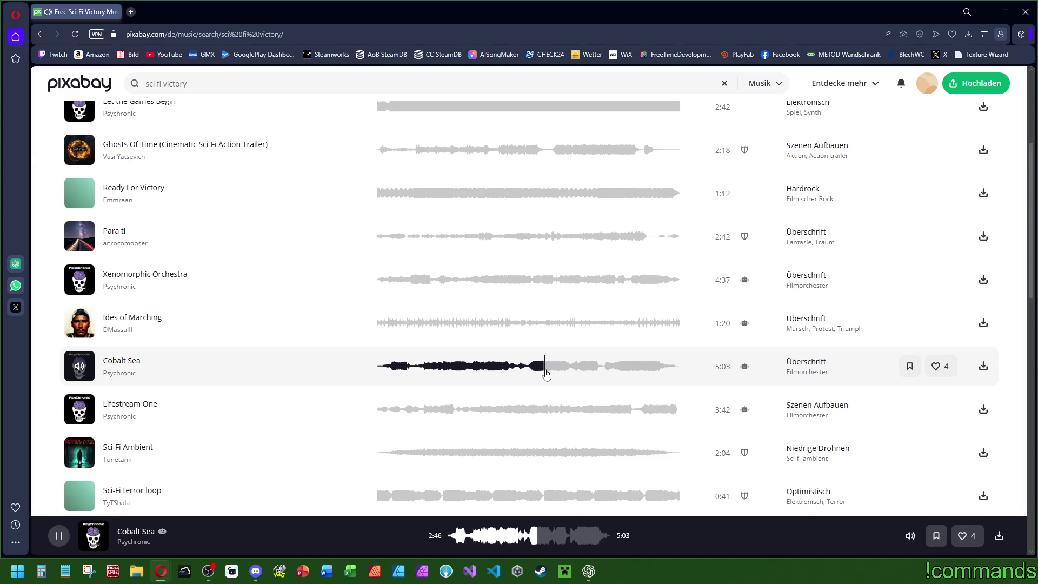
Step: Play Lifestream One, seeking to 0:34 and 1:00, then Sci-Fi Ambient from 0:19
{"action": "left_click", "coordinate": [79, 414]}
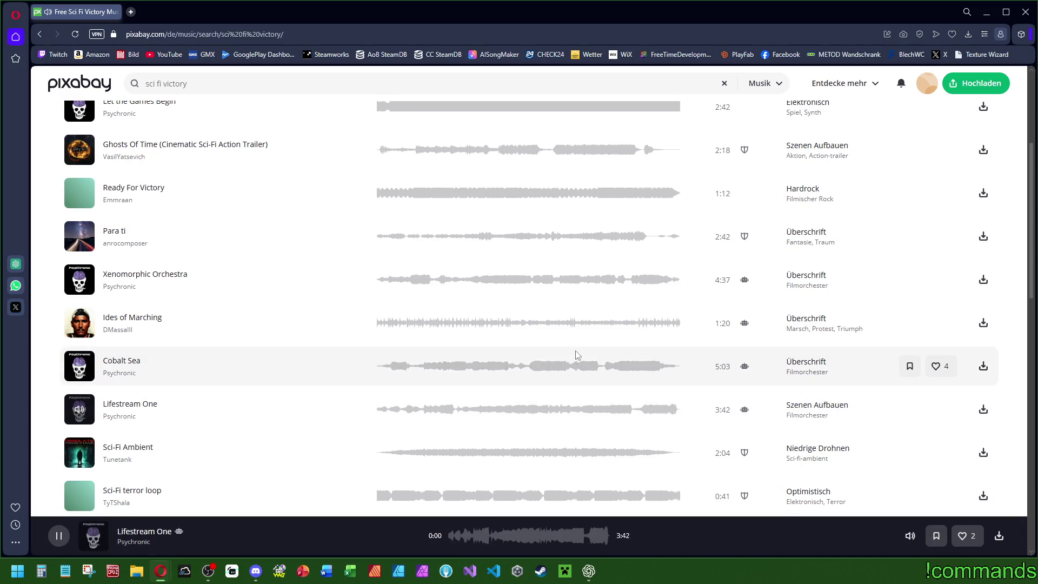
{"action": "left_click", "coordinate": [422, 410]}
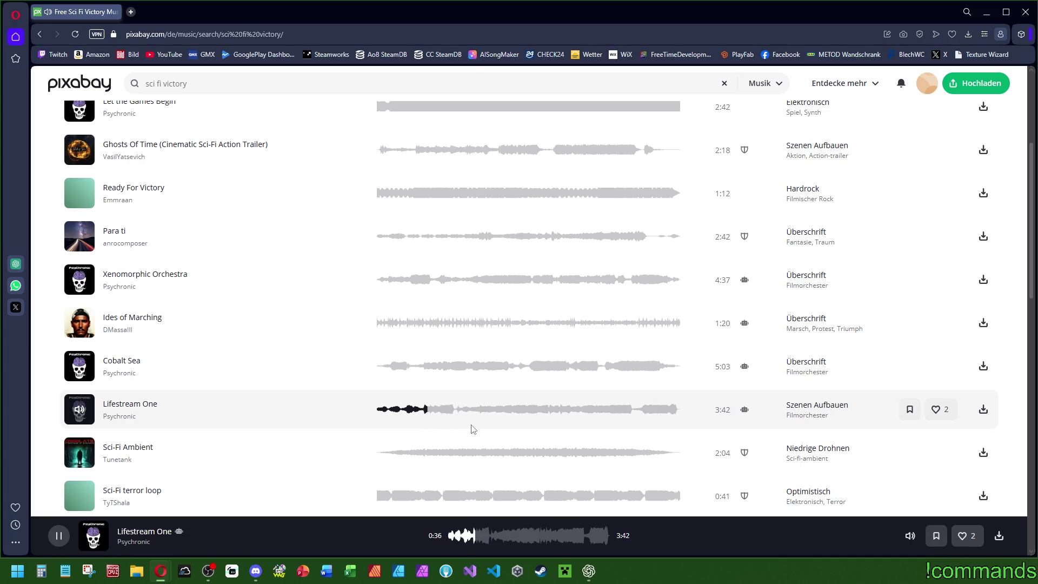
{"action": "left_click", "coordinate": [457, 416]}
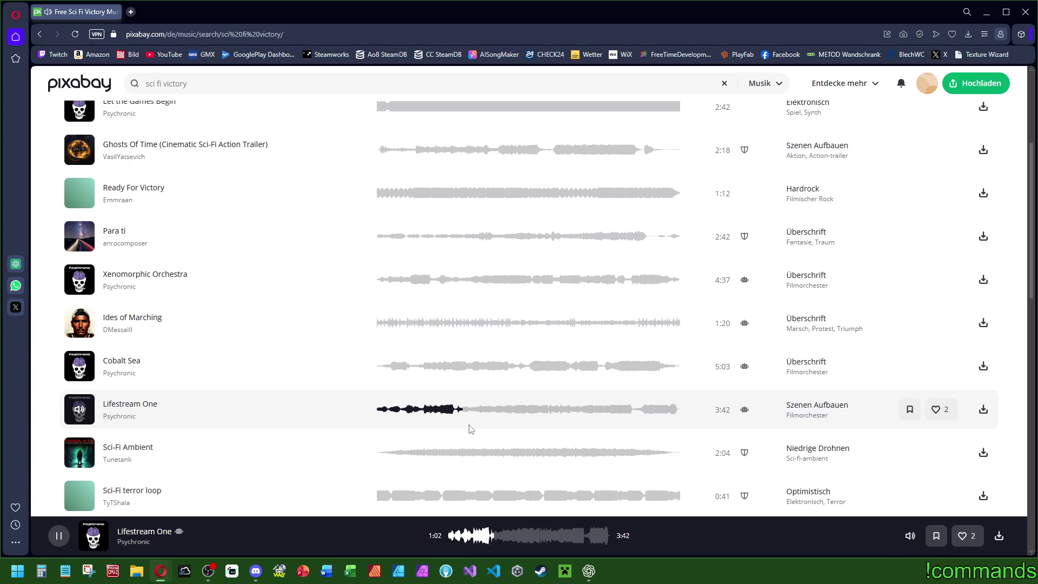
{"action": "left_click", "coordinate": [79, 456]}
{"action": "scroll", "coordinate": [217, 442], "scroll_direction": "down", "scroll_amount": 2}
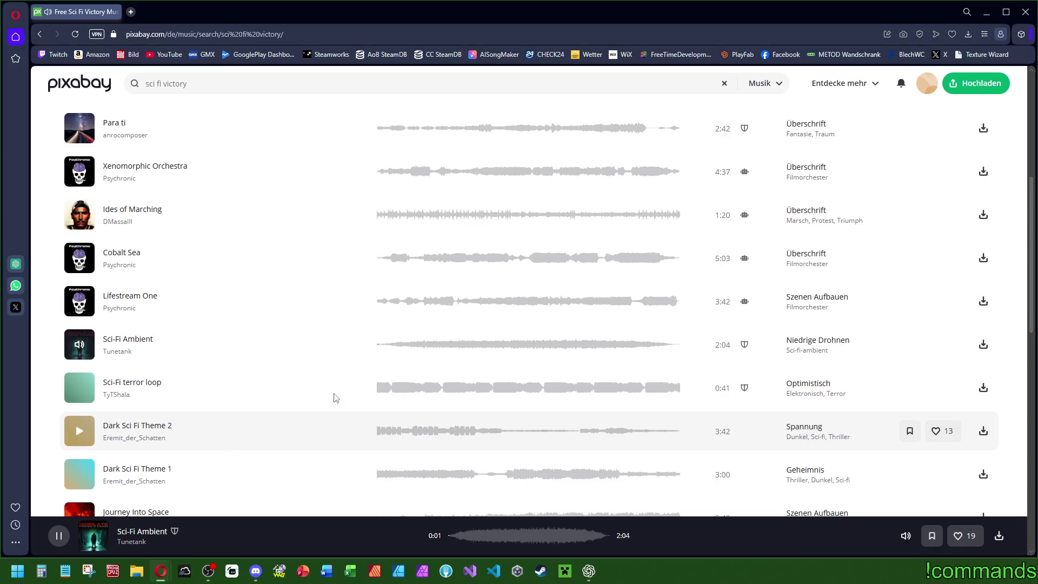
{"action": "left_click", "coordinate": [419, 344]}
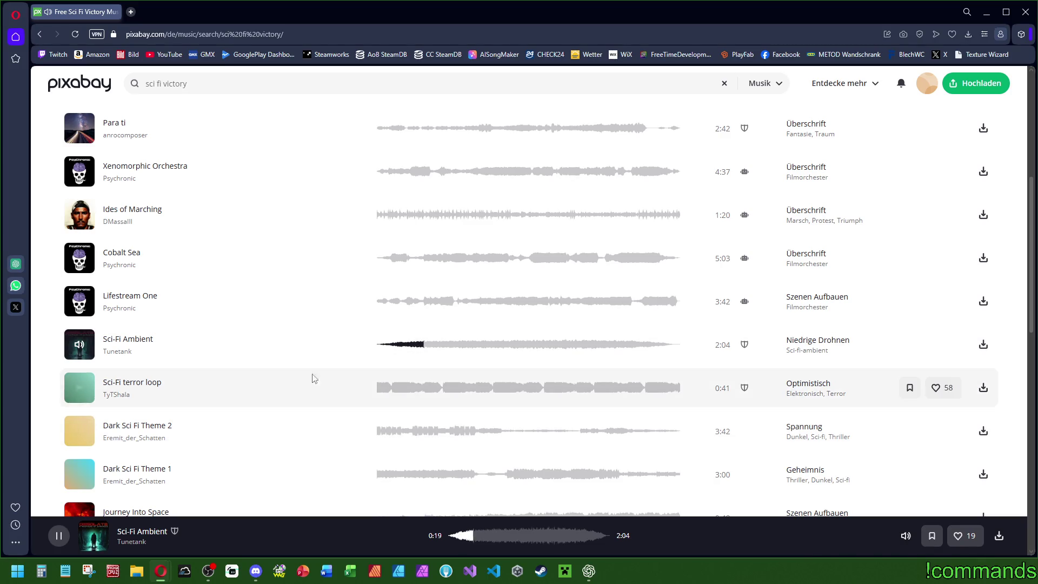
Step: Briefly try Sci-Fi terror loop, skip ahead in Dark Sci Fi Theme 2, then start Dark Sci Fi Theme 1
{"action": "left_click", "coordinate": [84, 388]}
{"action": "left_click", "coordinate": [86, 391]}
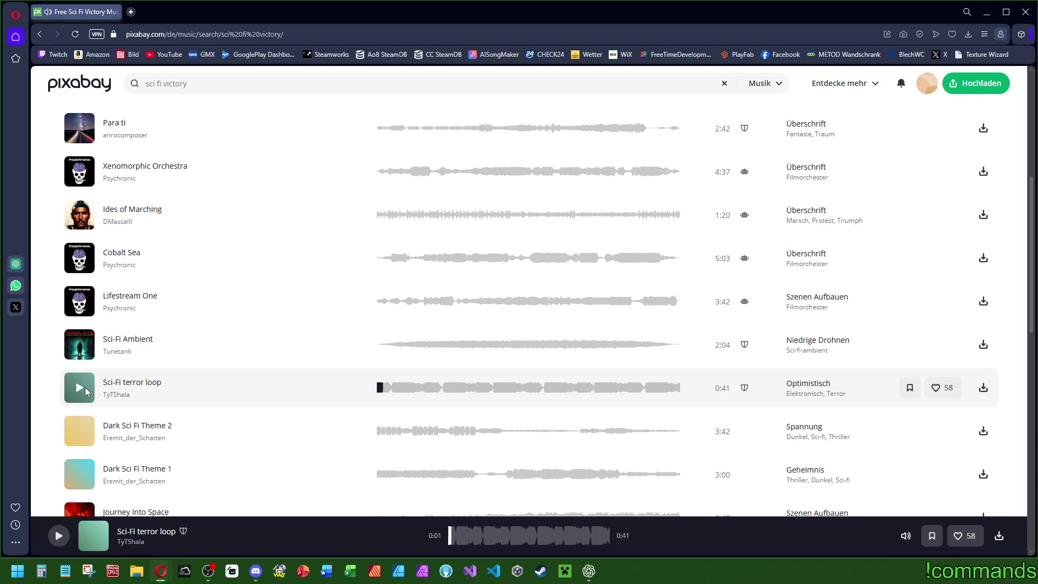
{"action": "left_click", "coordinate": [82, 436]}
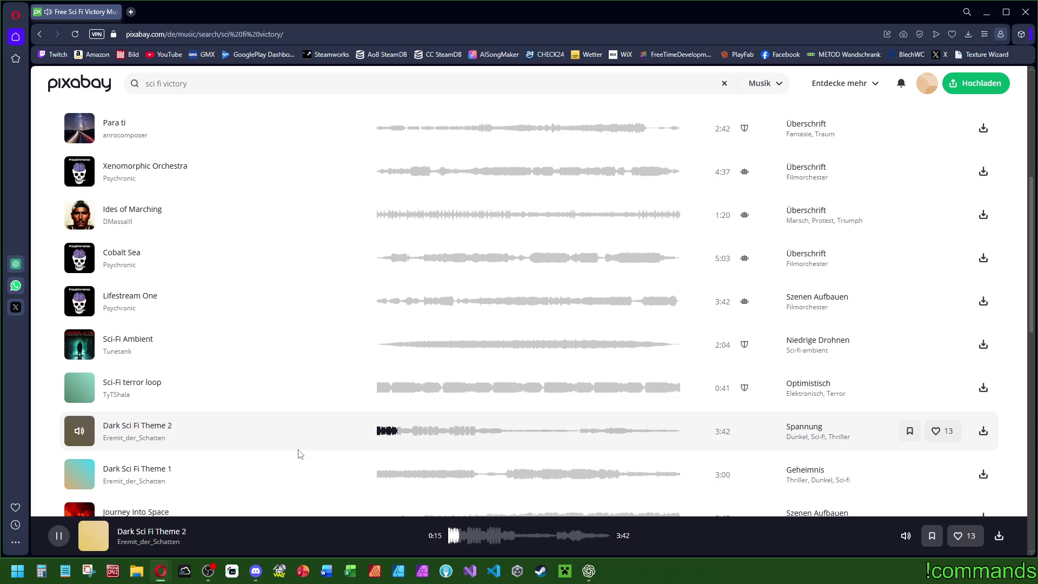
{"action": "left_click", "coordinate": [411, 432]}
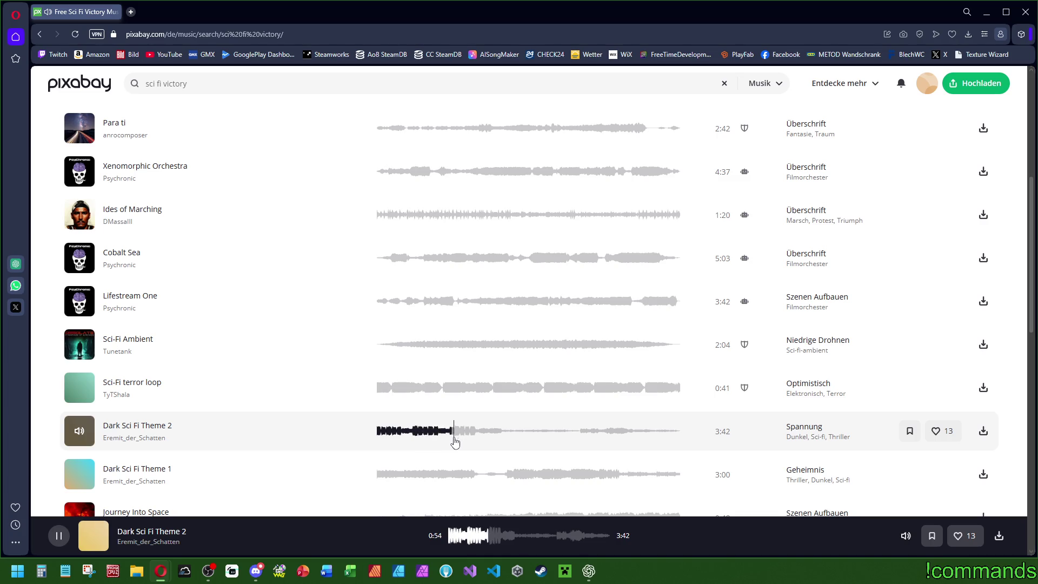
{"action": "left_click", "coordinate": [79, 474]}
Step: Jump Dark Sci Fi Theme 1 ahead to 1:17, then play and pause Journey Into Space
{"action": "scroll", "coordinate": [265, 412], "scroll_direction": "down", "scroll_amount": 2}
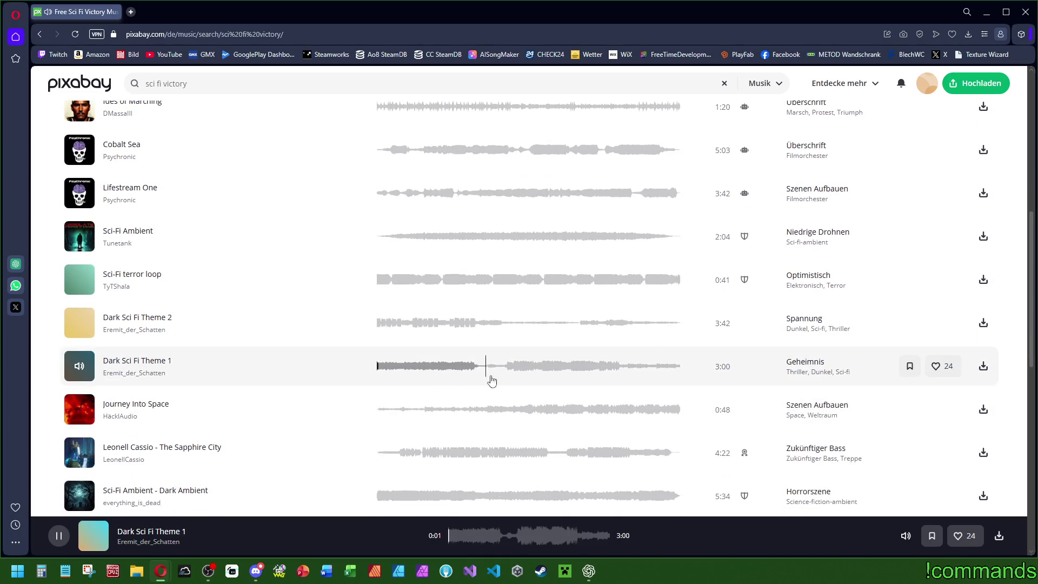
{"action": "left_click", "coordinate": [507, 368]}
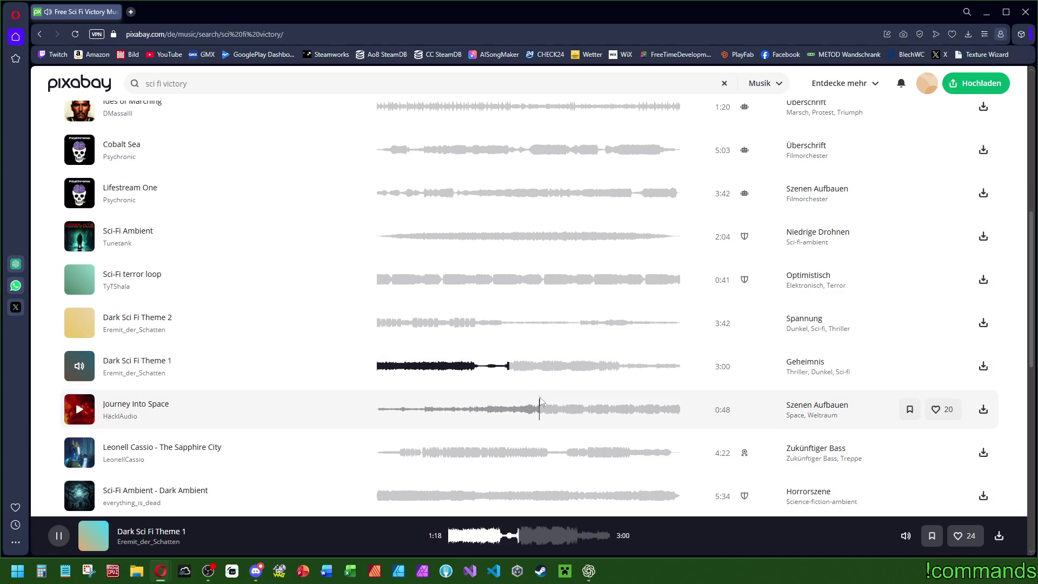
{"action": "left_click", "coordinate": [435, 412]}
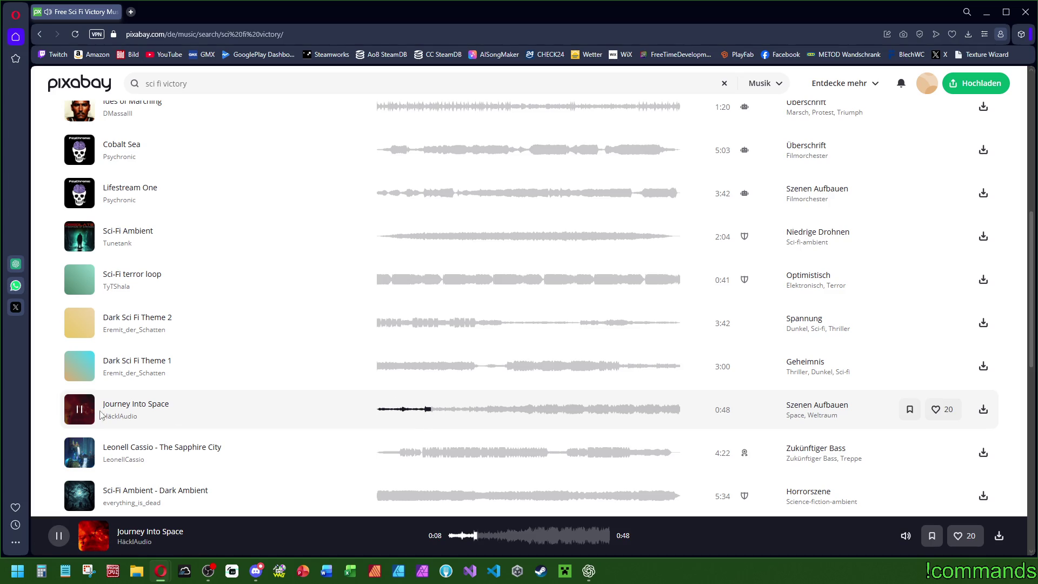
{"action": "left_click", "coordinate": [80, 414]}
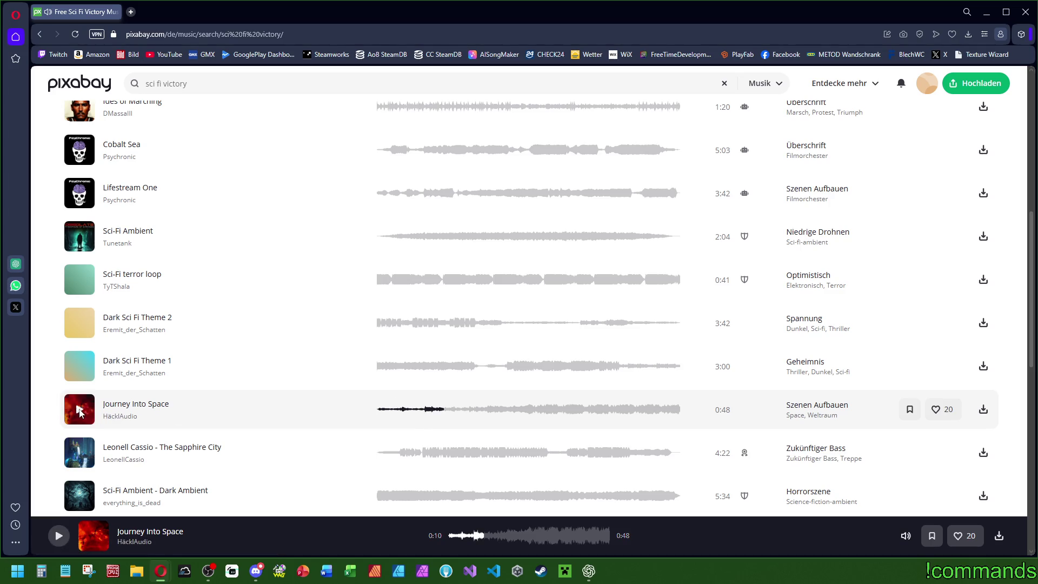
Step: Play Sci-Fi Ambient - Dark Ambient and scrub it forward to about 3:37
{"action": "scroll", "coordinate": [143, 408], "scroll_direction": "down", "scroll_amount": 2}
{"action": "left_click", "coordinate": [80, 388]}
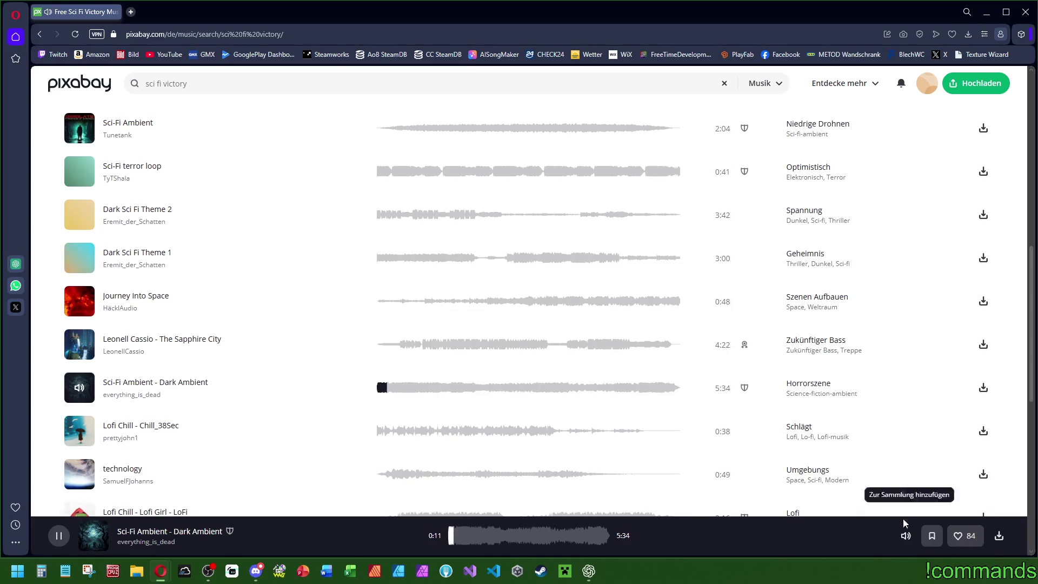
{"action": "mouse_move", "coordinate": [905, 536]}
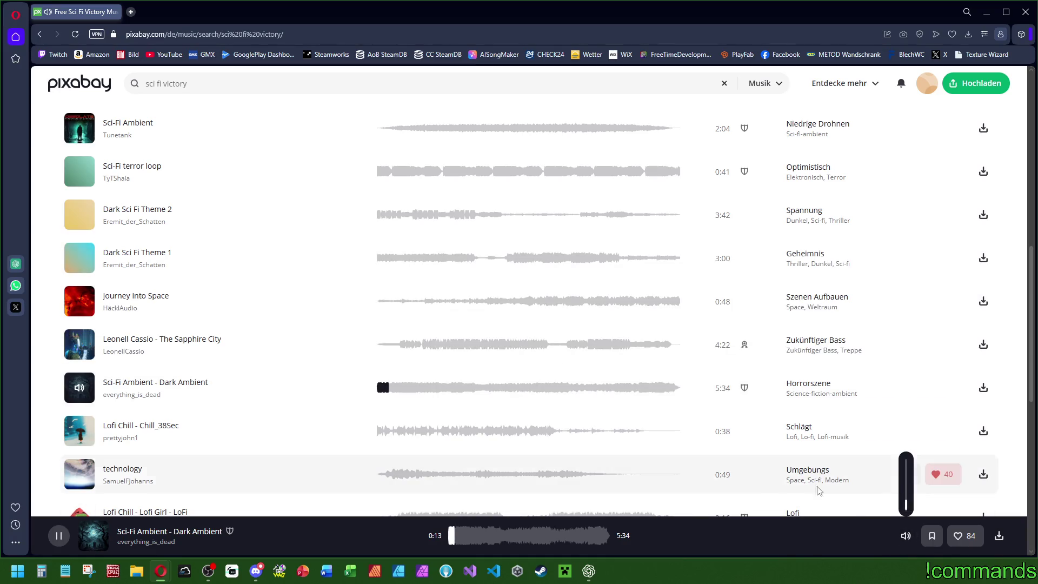
{"action": "left_click", "coordinate": [442, 388]}
{"action": "left_click_drag", "start_coordinate": [461, 390], "coordinate": [634, 397]}
{"action": "left_click", "coordinate": [634, 397]}
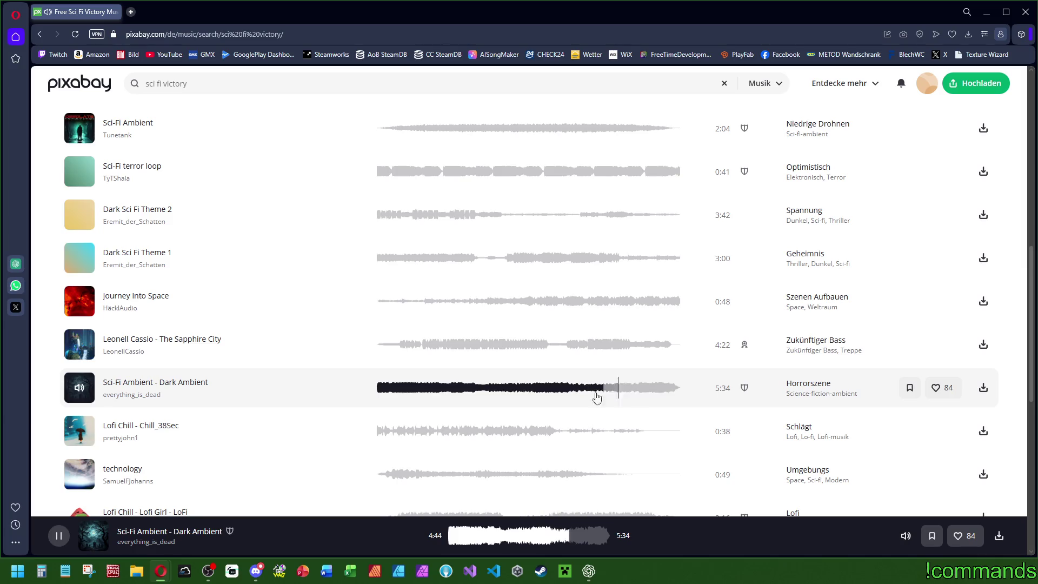
Step: Sample the technology track, leave Lofi - Lofi Chill - Lofi Girl playing, and open the next results page
{"action": "scroll", "coordinate": [65, 254], "scroll_direction": "down", "scroll_amount": 4}
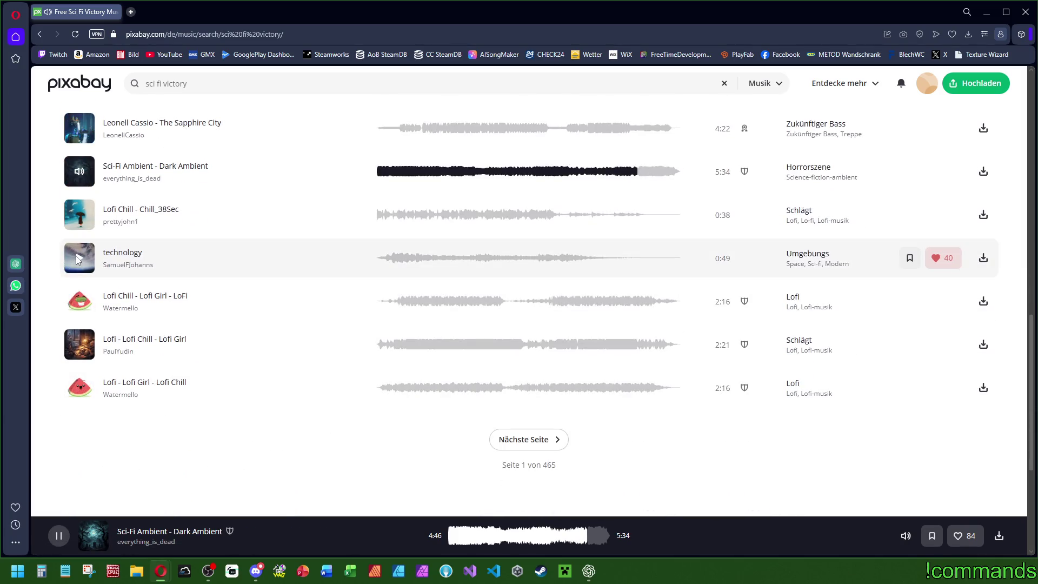
{"action": "left_click", "coordinate": [65, 254]}
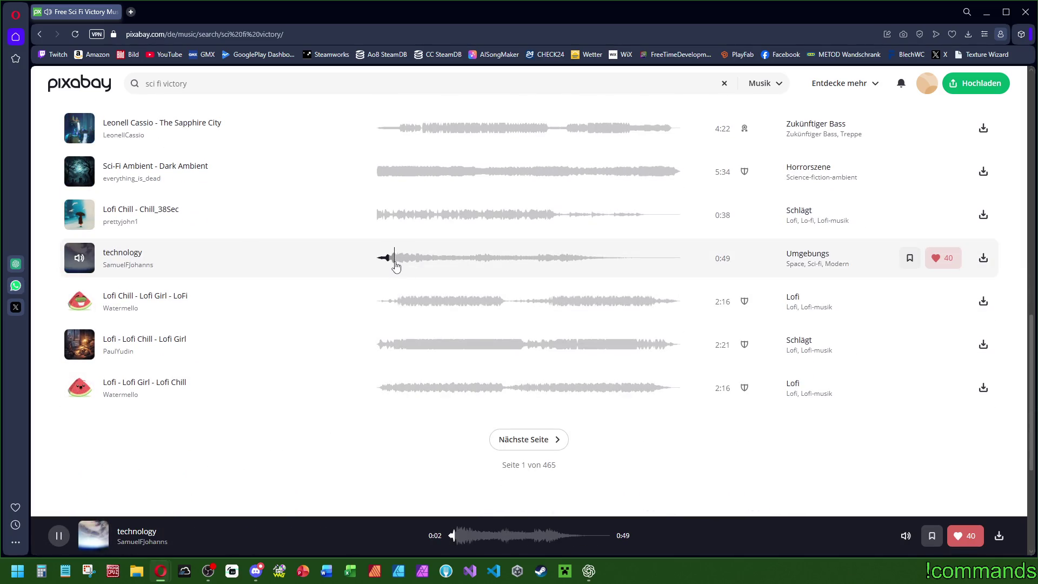
{"action": "left_click", "coordinate": [82, 260]}
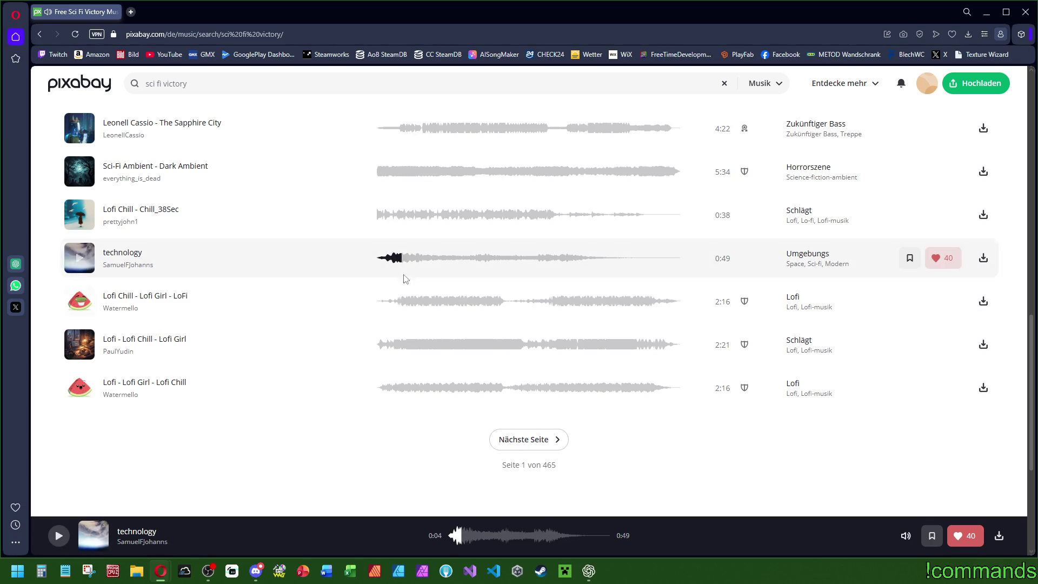
{"action": "left_click", "coordinate": [91, 349]}
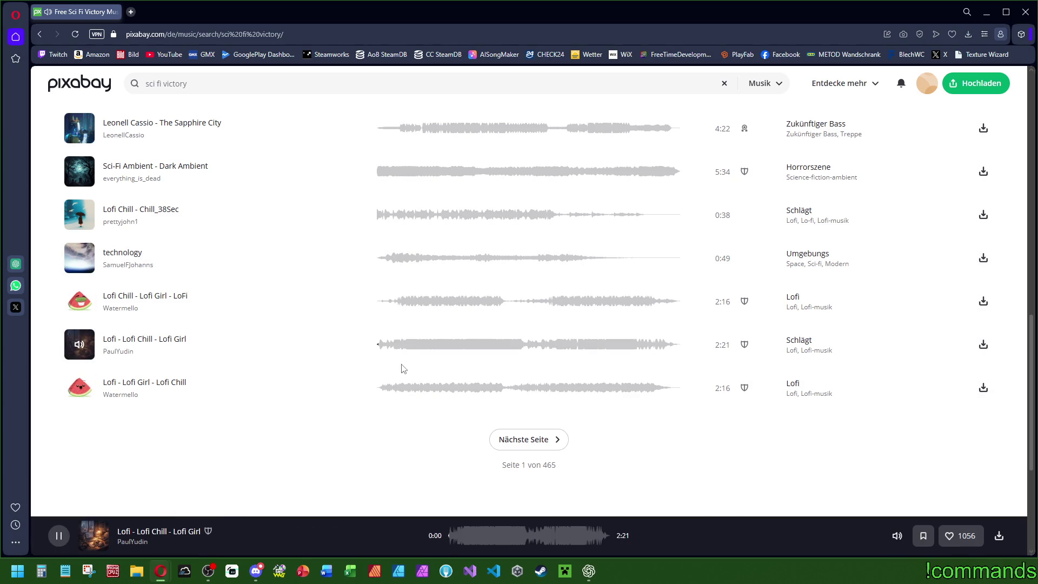
{"action": "left_click", "coordinate": [548, 450]}
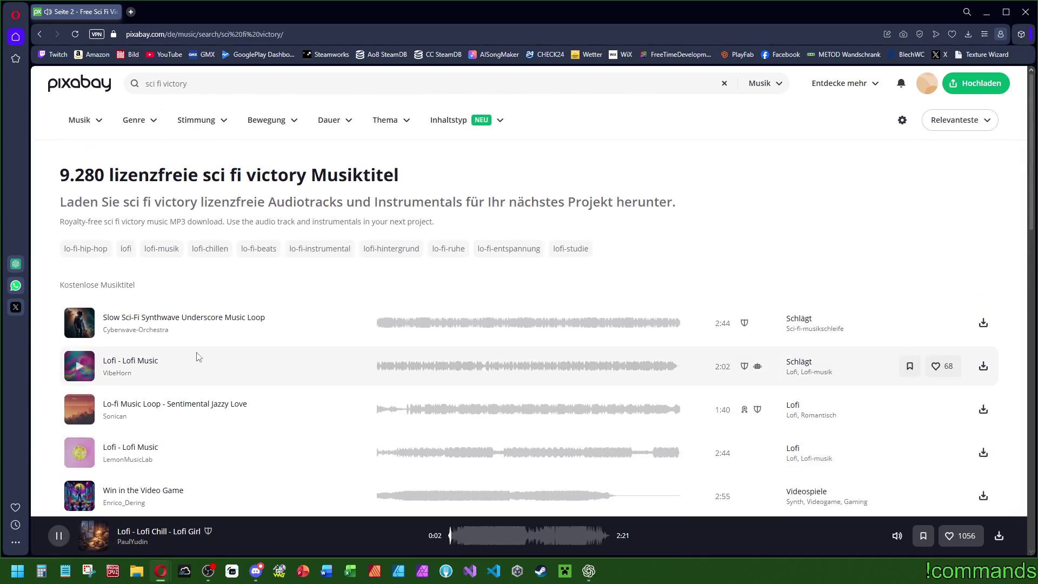
Step: Audition Slow Sci-Fi Synthwave Underscore, Sentimental Jazzy Love, Win in the Video Game and Futuristic Sci Fi
{"action": "left_click", "coordinate": [80, 324]}
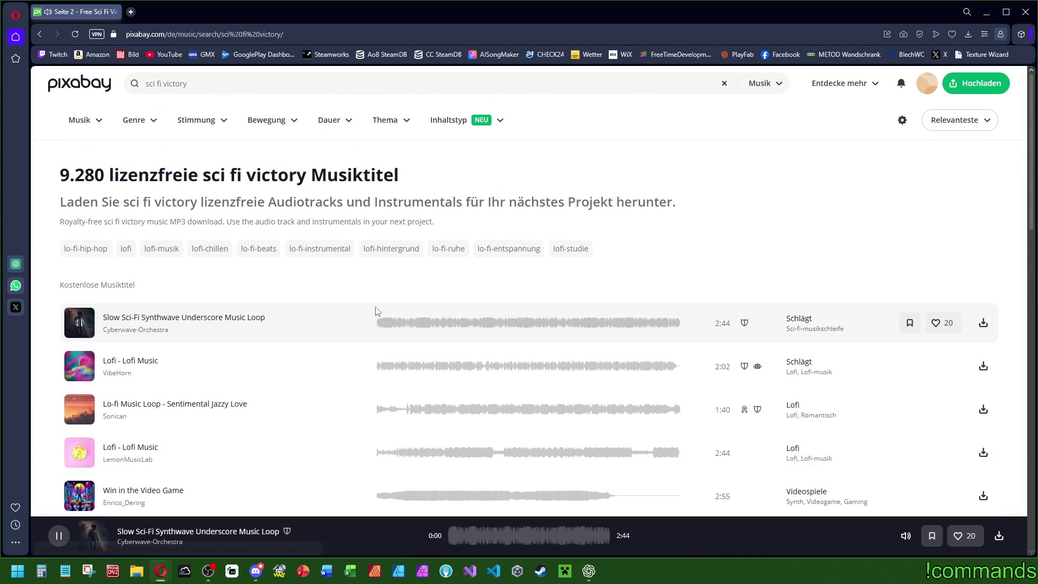
{"action": "left_click", "coordinate": [446, 326]}
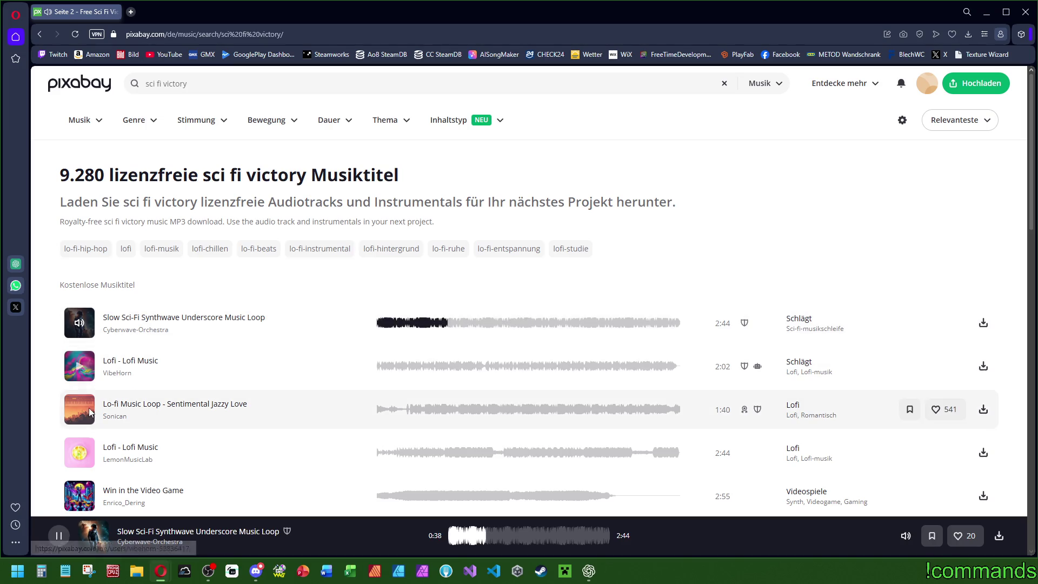
{"action": "left_click", "coordinate": [80, 410]}
{"action": "scroll", "coordinate": [290, 467], "scroll_direction": "down", "scroll_amount": 2}
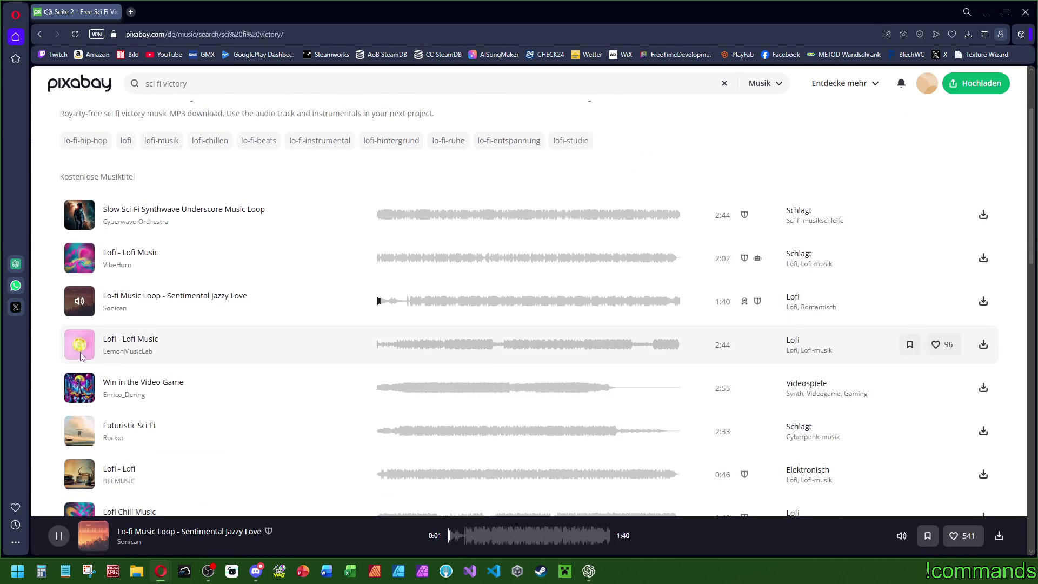
{"action": "left_click", "coordinate": [250, 398]}
{"action": "scroll", "coordinate": [251, 398], "scroll_direction": "down", "scroll_amount": 2}
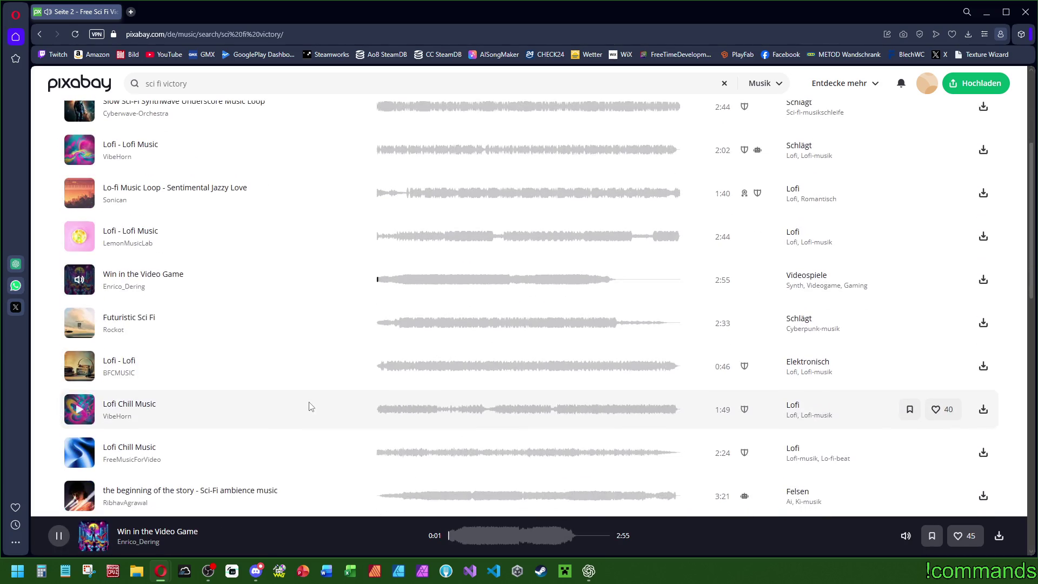
{"action": "left_click", "coordinate": [347, 334]}
{"action": "left_click", "coordinate": [400, 329]}
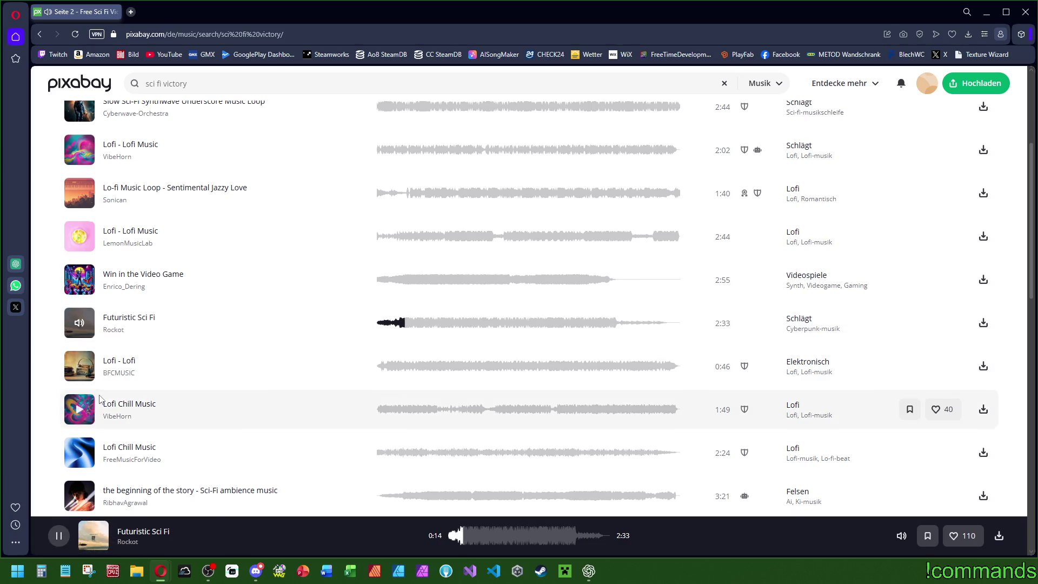
Step: Play the story track and skip through it from about 1:03 to 2:17
{"action": "scroll", "coordinate": [111, 344], "scroll_direction": "down", "scroll_amount": 4}
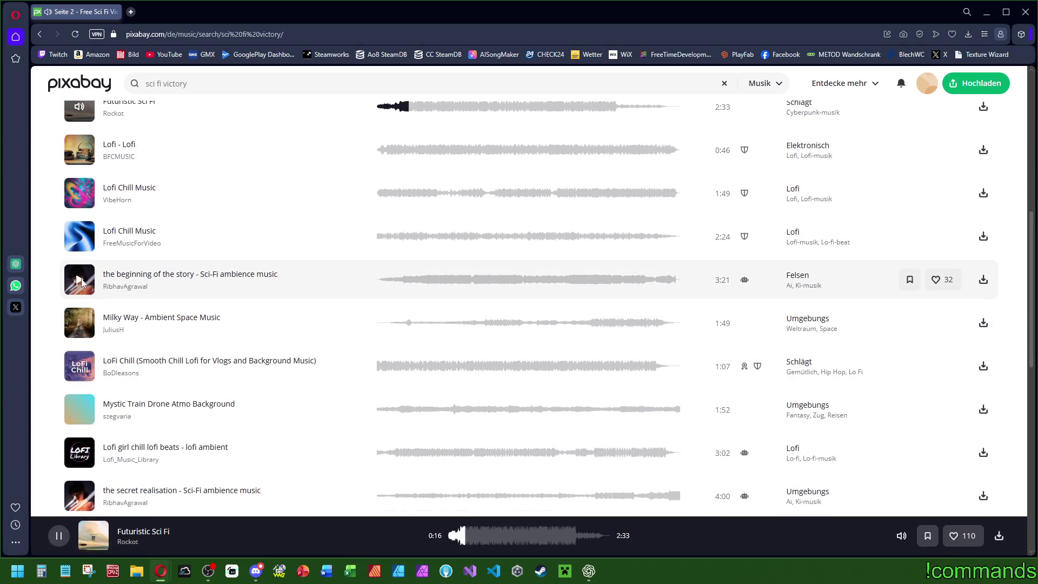
{"action": "left_click", "coordinate": [409, 292]}
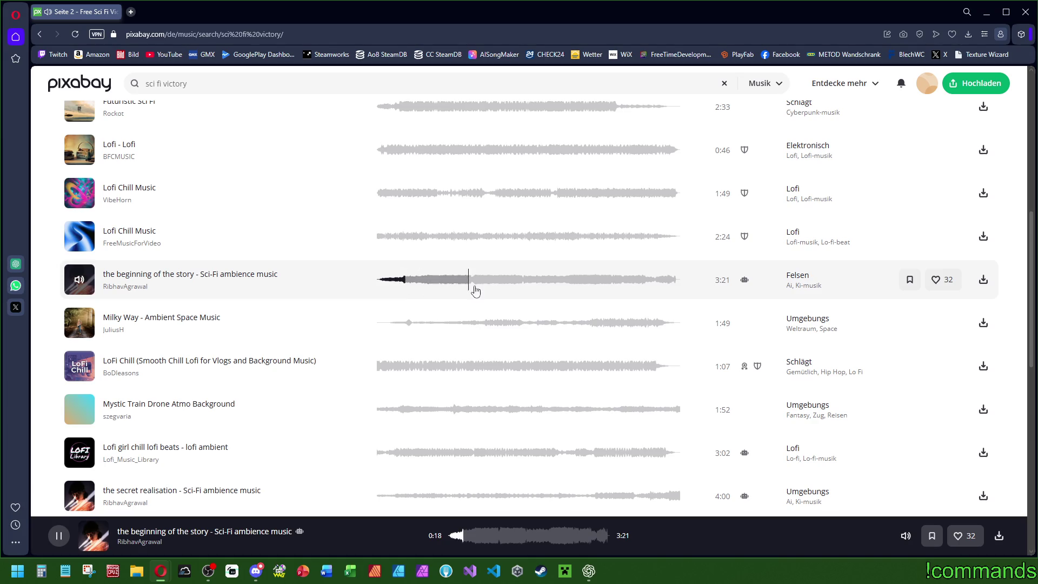
{"action": "left_click", "coordinate": [473, 287]}
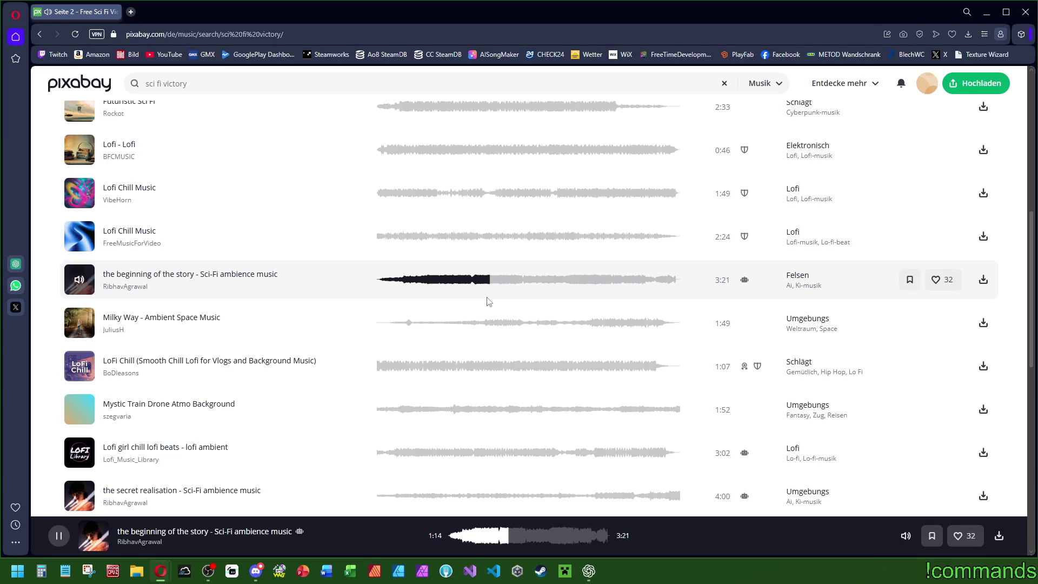
{"action": "left_click", "coordinate": [519, 286]}
{"action": "left_click", "coordinate": [537, 287]}
{"action": "left_click", "coordinate": [569, 283]}
{"action": "left_click", "coordinate": [584, 284]}
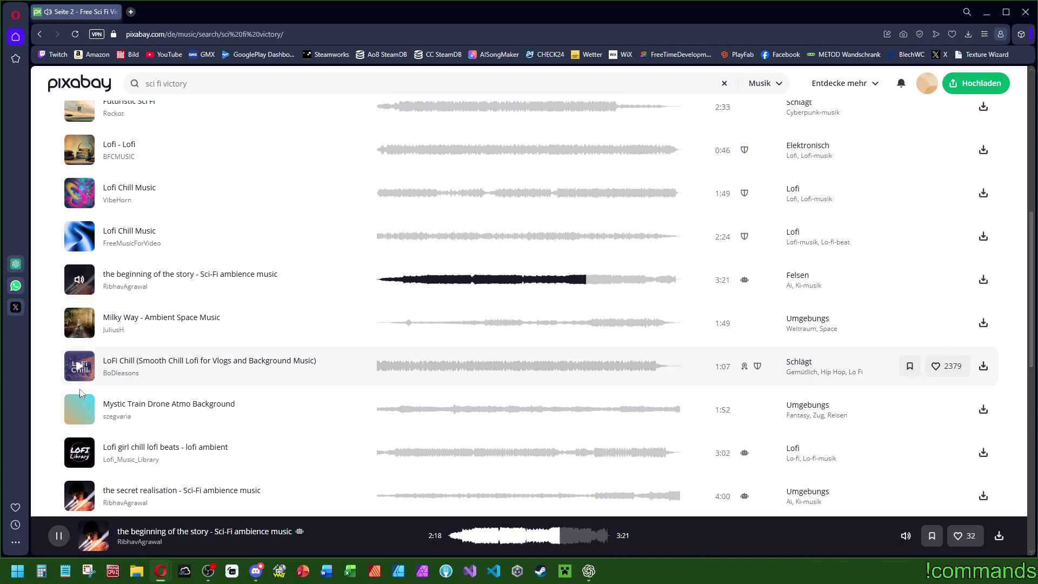
Step: Play the secret realisation track, then the story of a villian track, jumping to about 1:40
{"action": "scroll", "coordinate": [86, 395], "scroll_direction": "down", "scroll_amount": 2}
{"action": "left_click", "coordinate": [78, 389]}
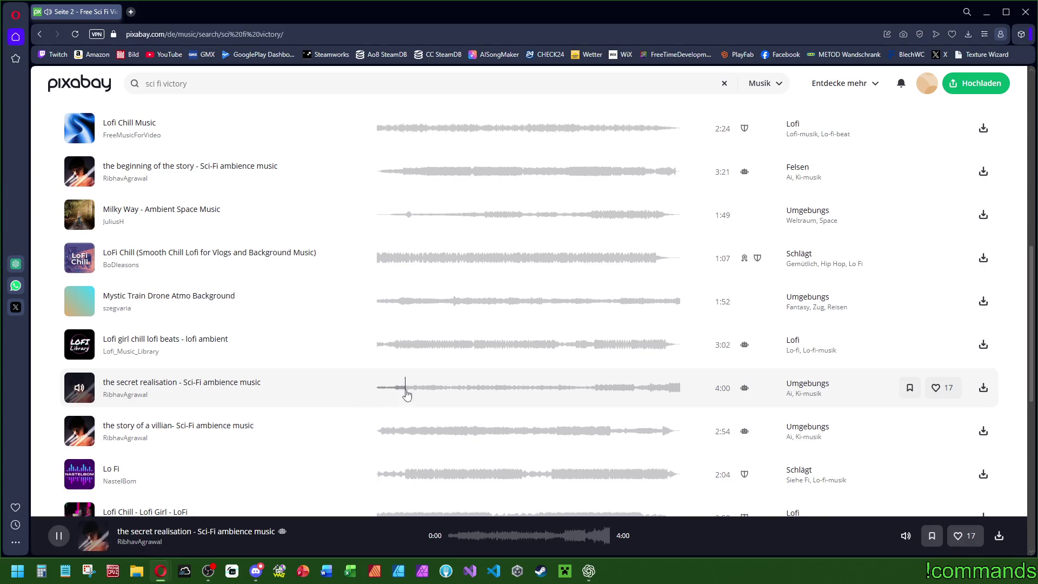
{"action": "scroll", "coordinate": [406, 389], "scroll_direction": "down", "scroll_amount": 2}
{"action": "left_click", "coordinate": [190, 332]}
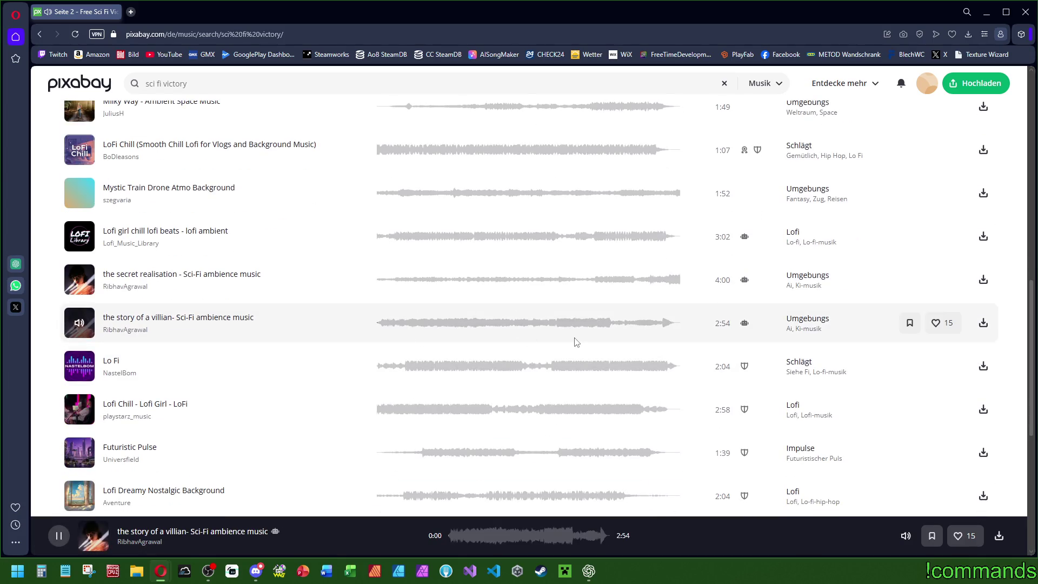
{"action": "left_click", "coordinate": [553, 331]}
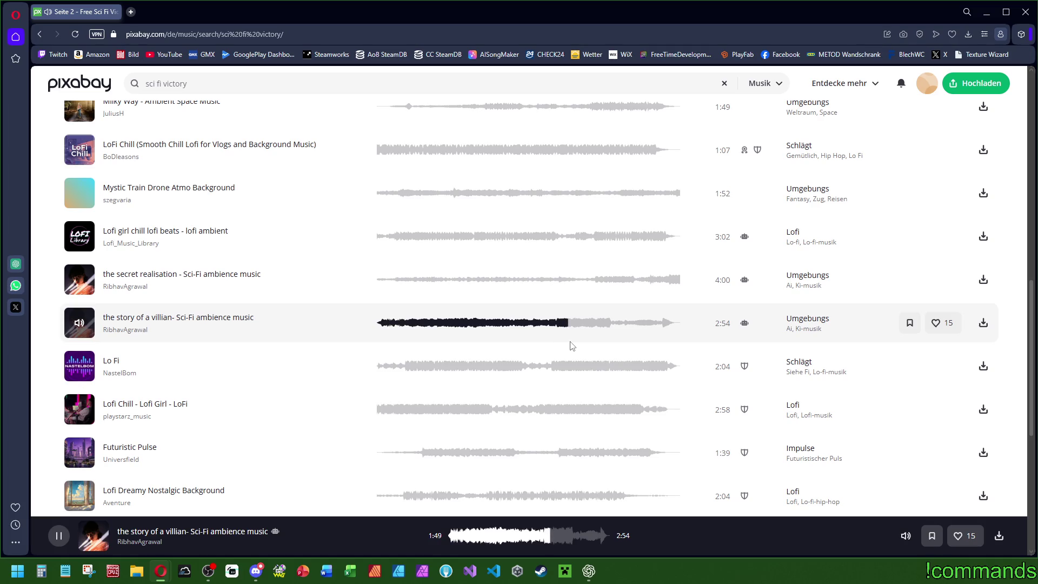
Step: Play Futuristic Pulse, skip ahead to about 0:44, and load page 3 of the results
{"action": "scroll", "coordinate": [108, 368], "scroll_direction": "down", "scroll_amount": 2}
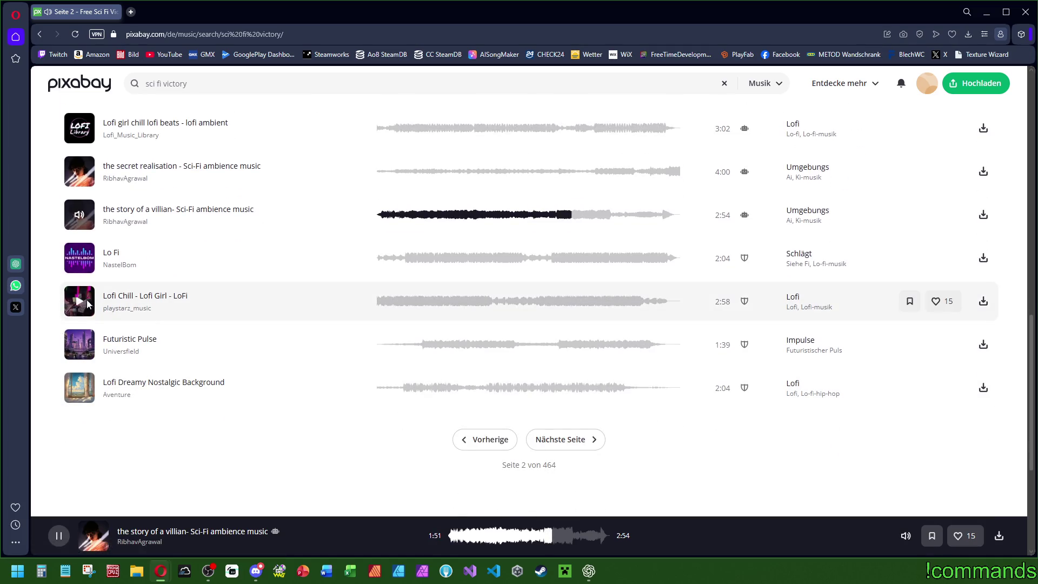
{"action": "left_click", "coordinate": [79, 344]}
{"action": "left_click", "coordinate": [415, 343]}
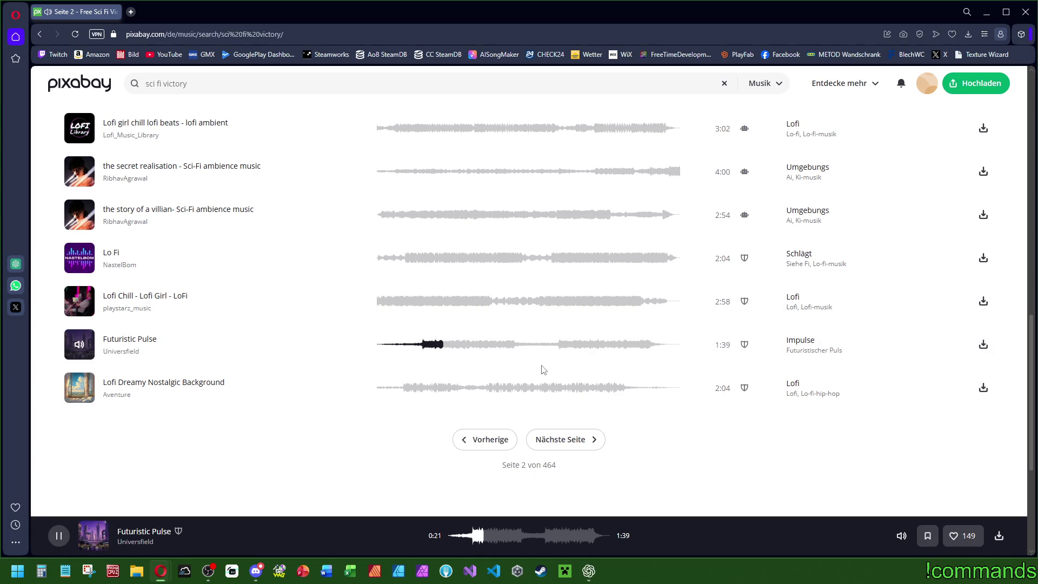
{"action": "left_click", "coordinate": [514, 346]}
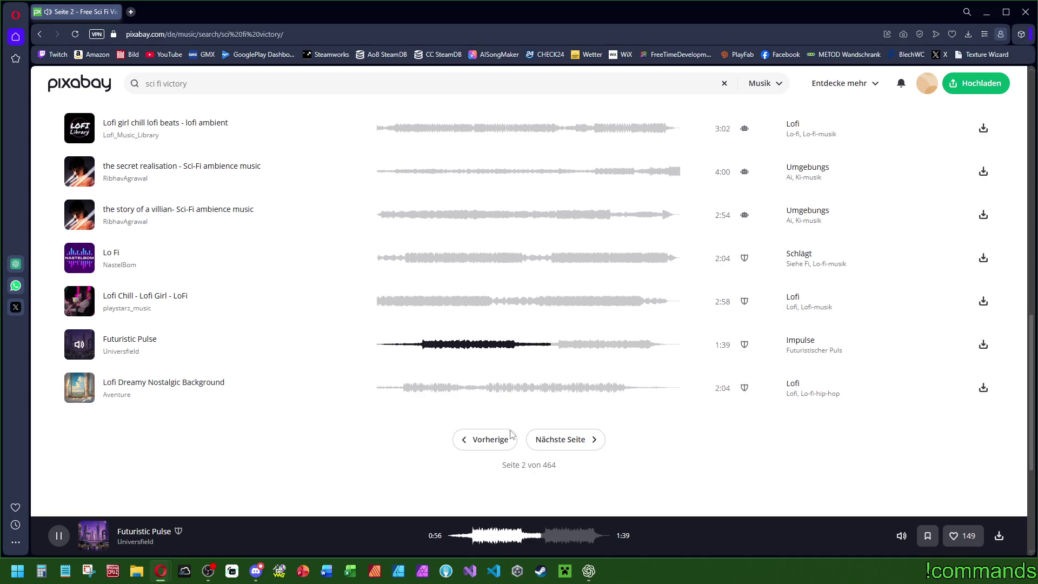
{"action": "left_click", "coordinate": [592, 439]}
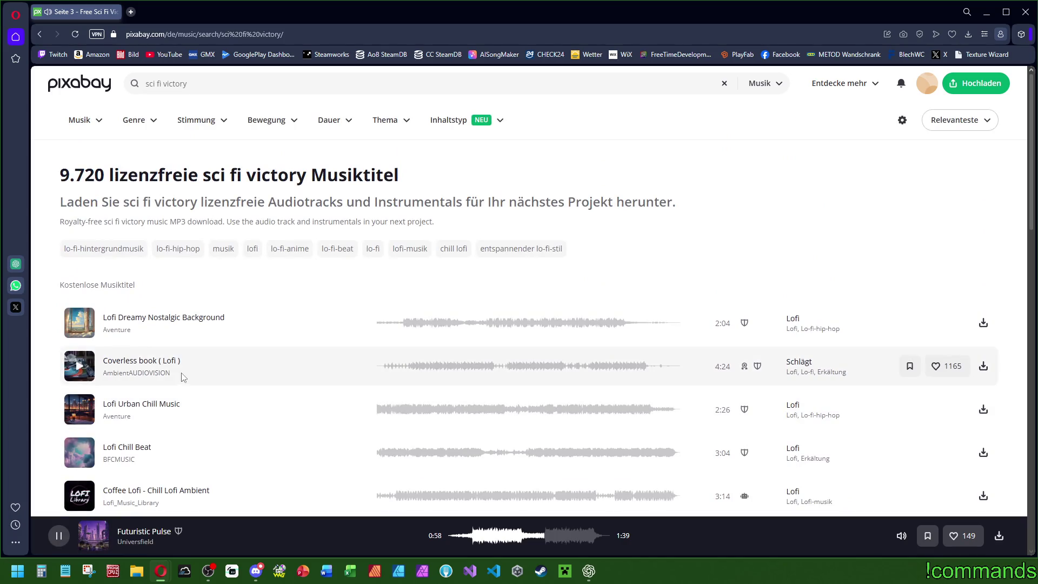
Step: Scroll down page 3 and play the Michael Ihde Timelapse trance track
{"action": "scroll", "coordinate": [103, 355], "scroll_direction": "down", "scroll_amount": 1}
{"action": "scroll", "coordinate": [103, 356], "scroll_direction": "down", "scroll_amount": 2}
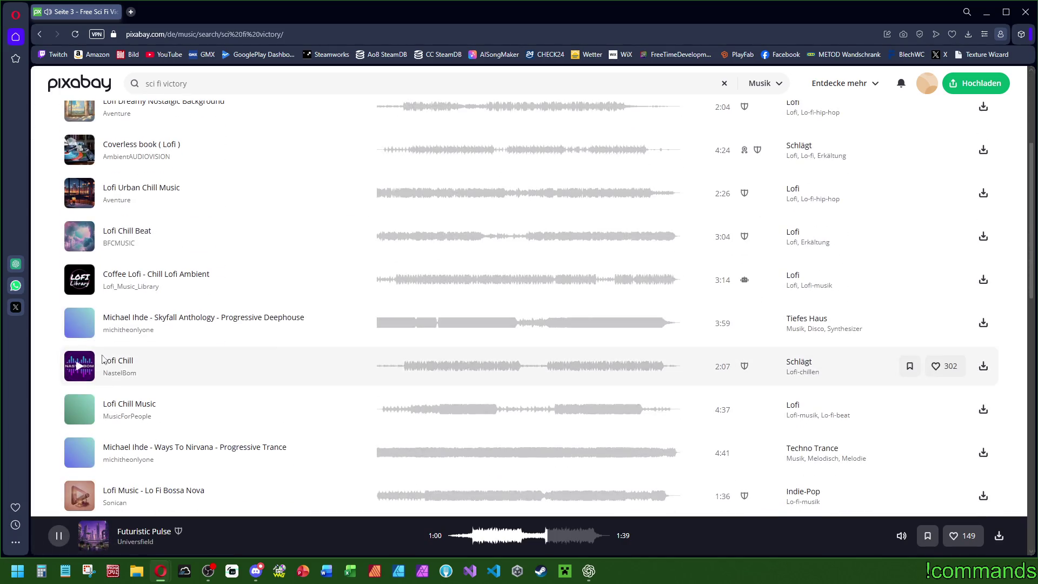
{"action": "scroll", "coordinate": [159, 420], "scroll_direction": "down", "scroll_amount": 3}
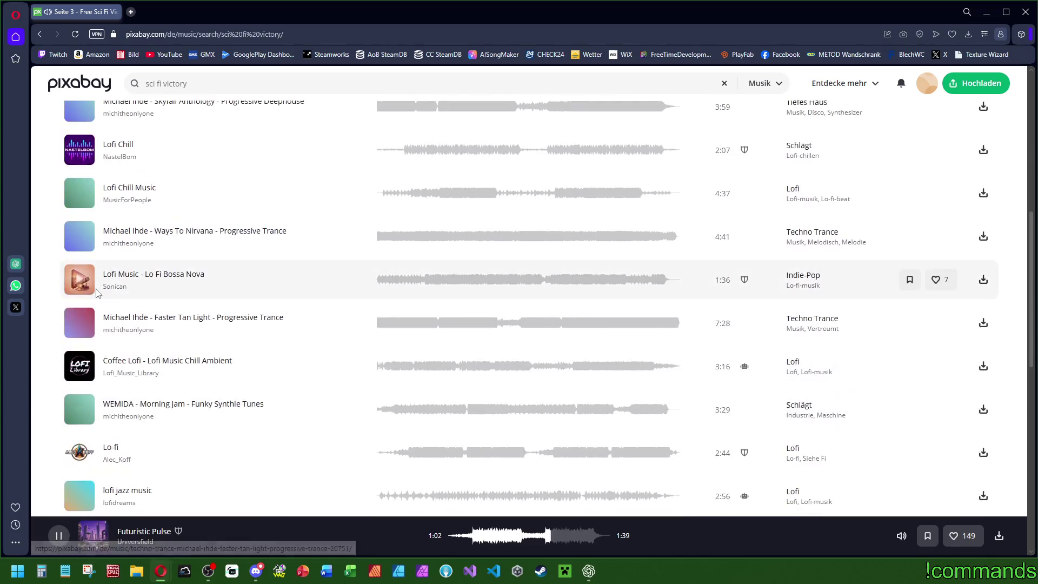
{"action": "scroll", "coordinate": [75, 434], "scroll_direction": "down", "scroll_amount": 3}
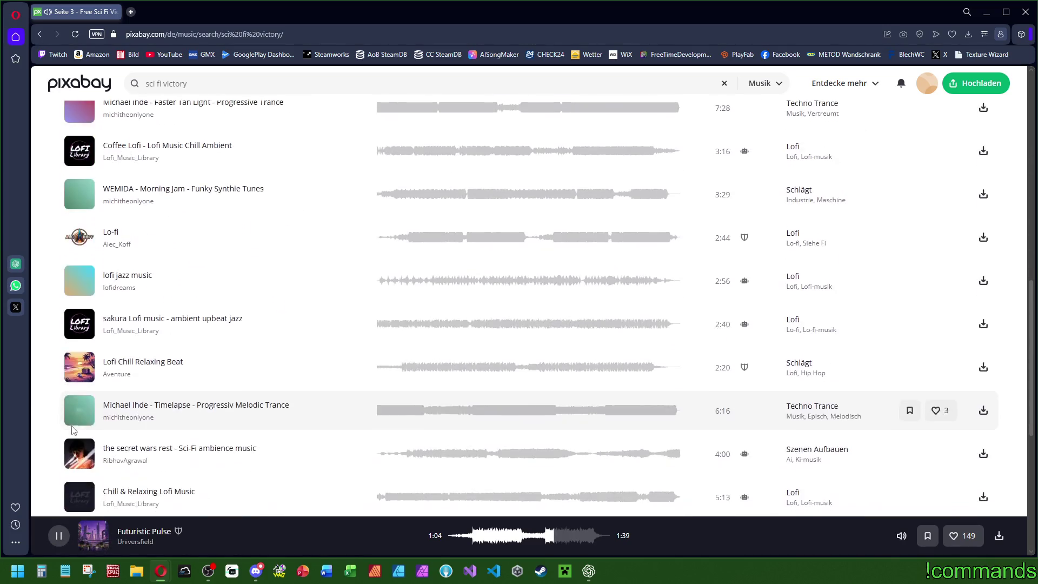
{"action": "left_click", "coordinate": [80, 409]}
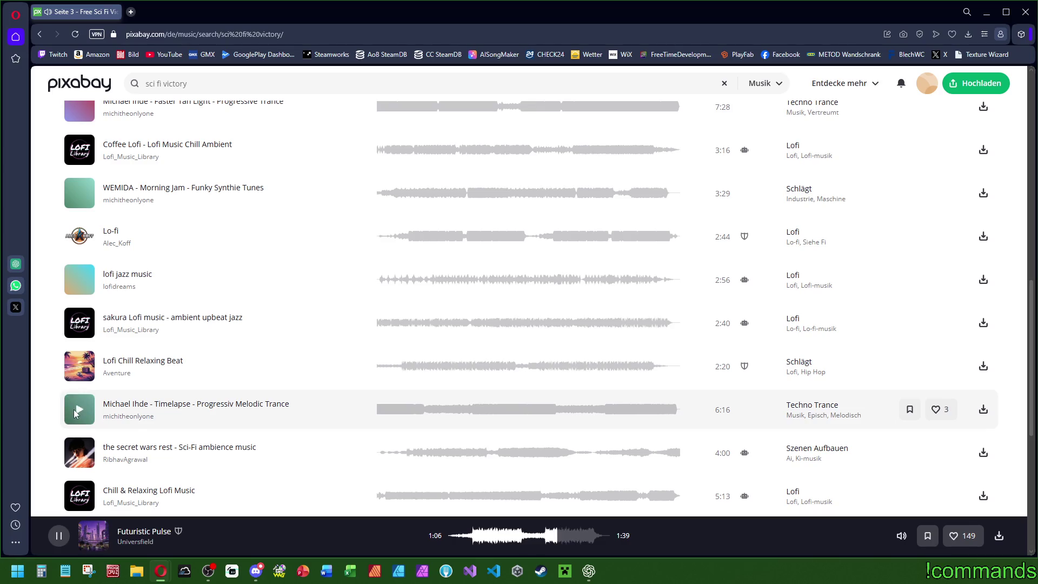
Step: Play the secret wars rest, jump ahead to about 1:34, and load page 4
{"action": "scroll", "coordinate": [80, 409], "scroll_direction": "down", "scroll_amount": 3}
{"action": "scroll", "coordinate": [81, 351], "scroll_direction": "up", "scroll_amount": 2}
{"action": "left_click", "coordinate": [79, 345]}
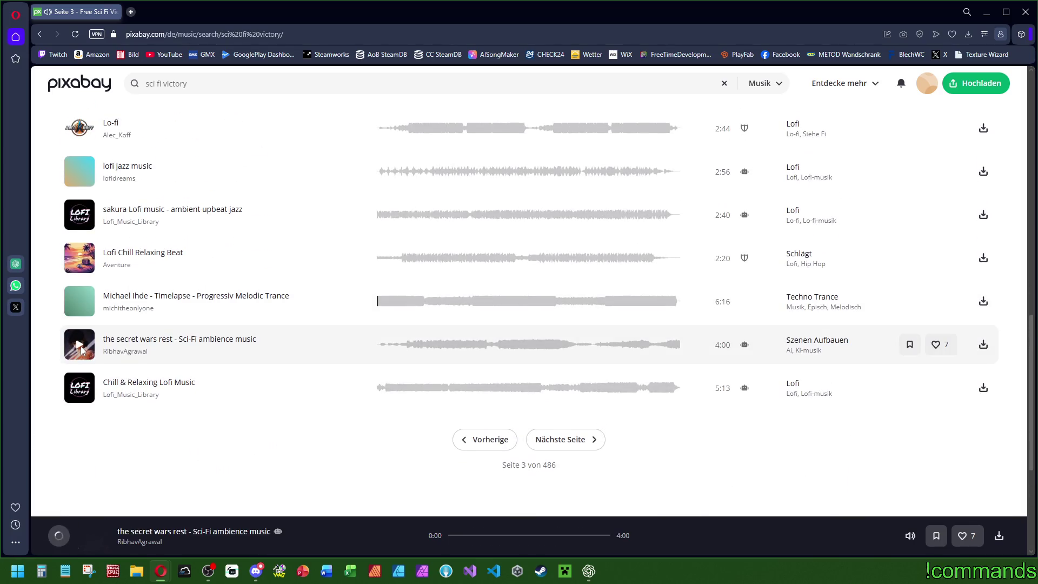
{"action": "left_click", "coordinate": [405, 346]}
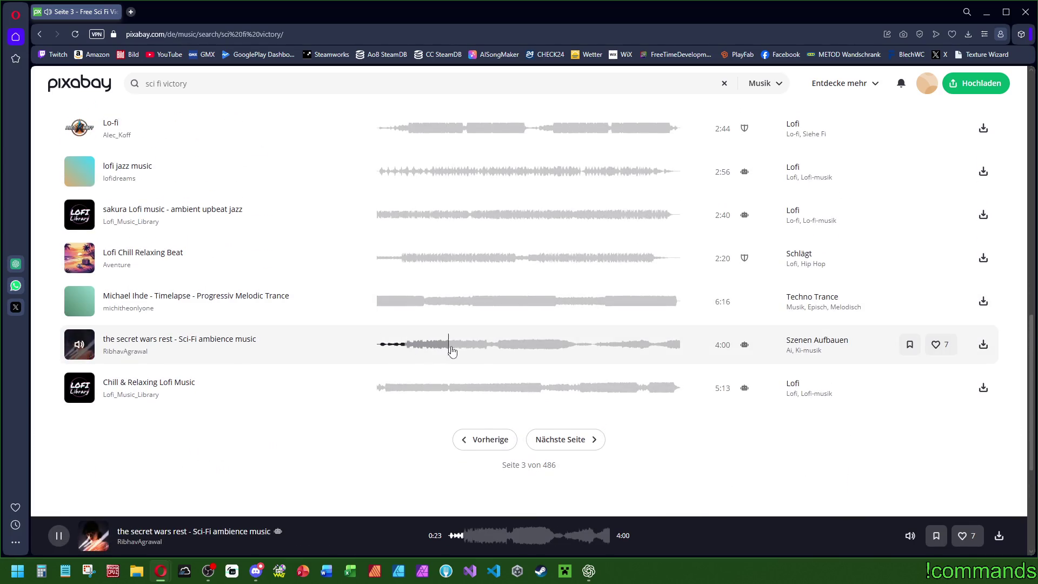
{"action": "left_click", "coordinate": [497, 350]}
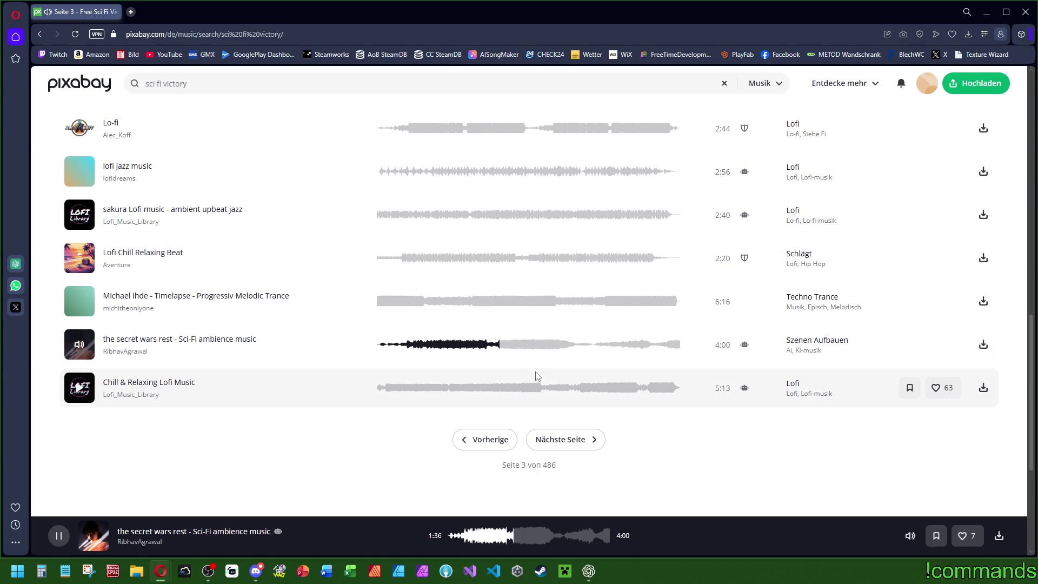
{"action": "left_click", "coordinate": [563, 443]}
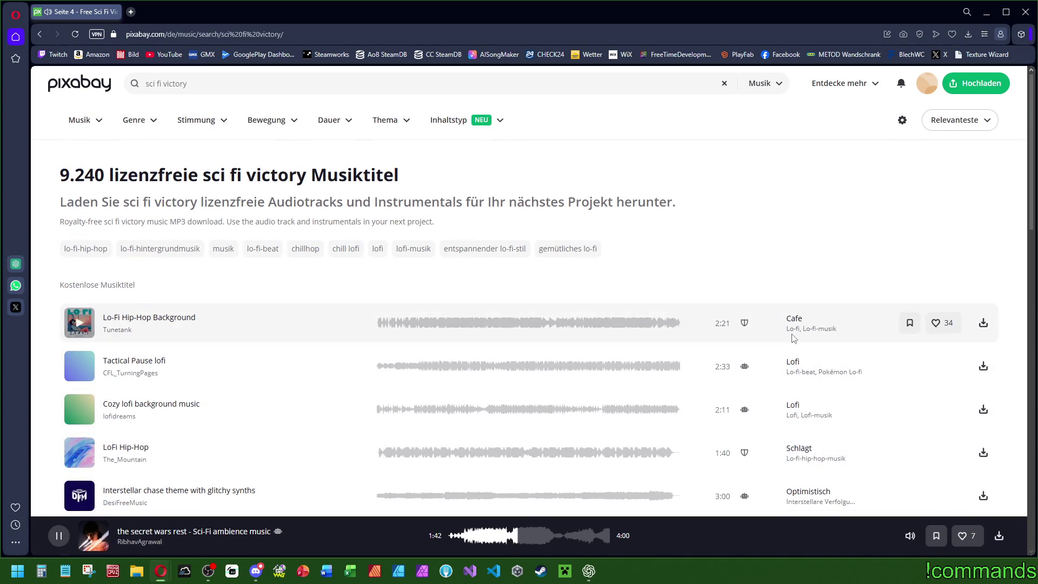
Step: Play Interstellar chase theme to about 0:34, start Lofi Girl - LoFi Ambient Music, and go to page 5
{"action": "scroll", "coordinate": [784, 324], "scroll_direction": "down", "scroll_amount": 4}
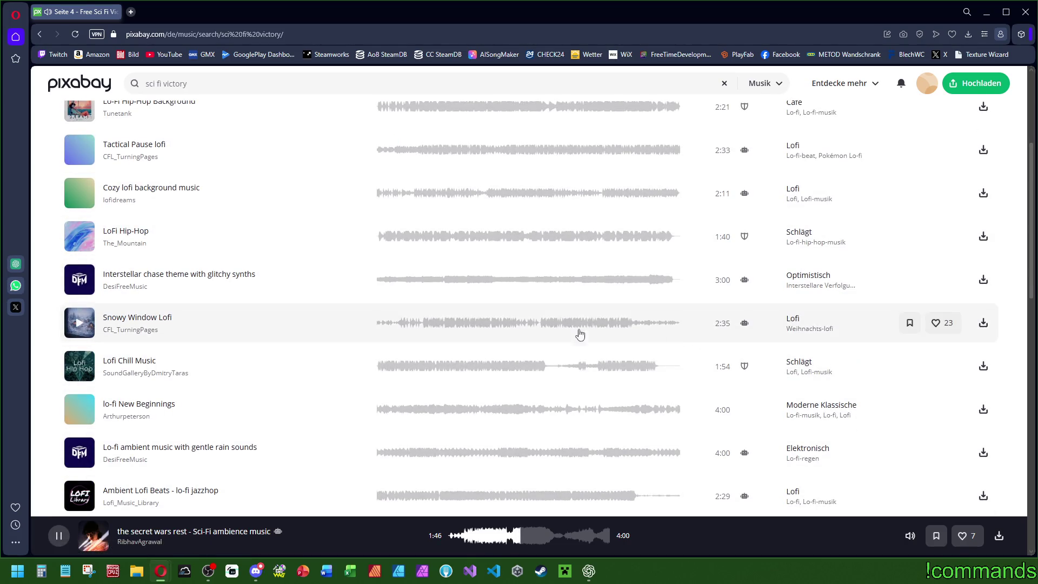
{"action": "left_click", "coordinate": [84, 281]}
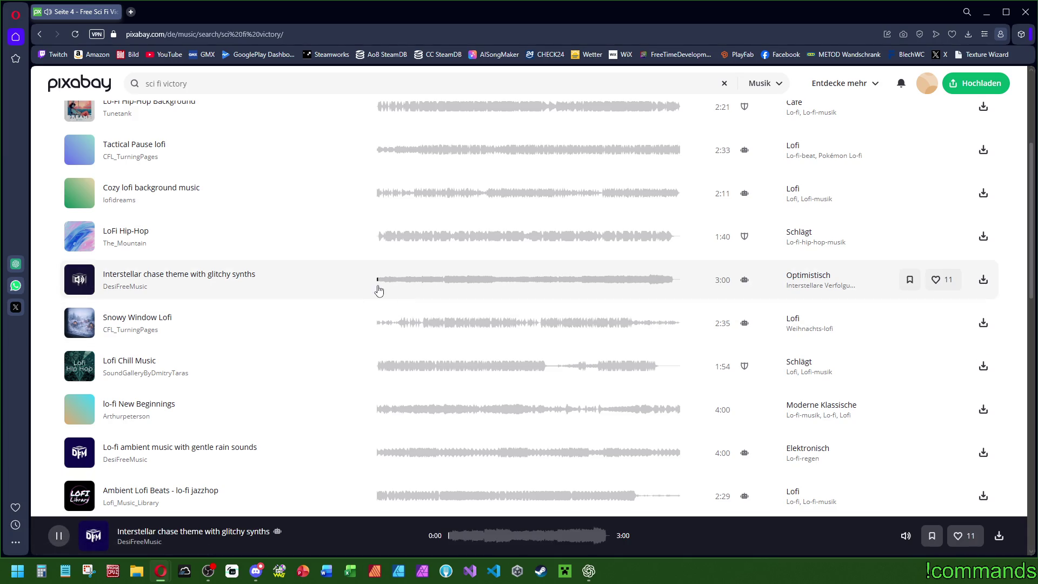
{"action": "left_click", "coordinate": [435, 284]}
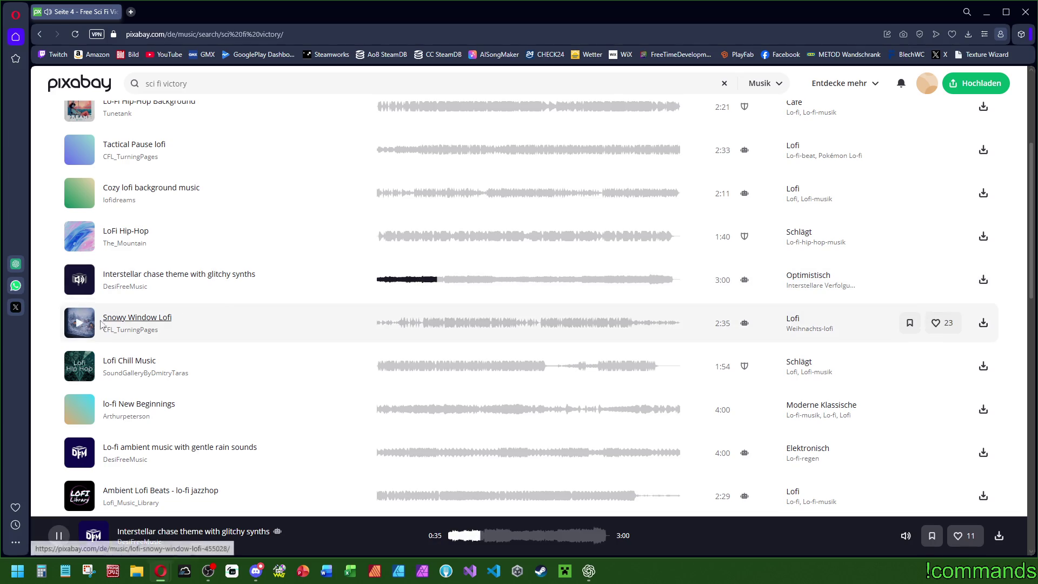
{"action": "scroll", "coordinate": [77, 329], "scroll_direction": "down", "scroll_amount": 2}
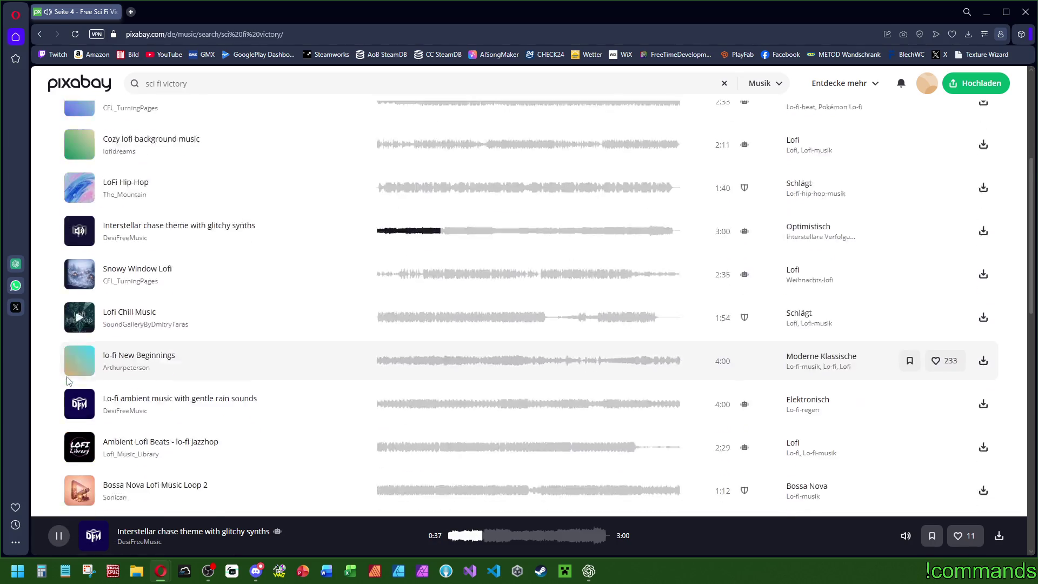
{"action": "scroll", "coordinate": [79, 345], "scroll_direction": "down", "scroll_amount": 2}
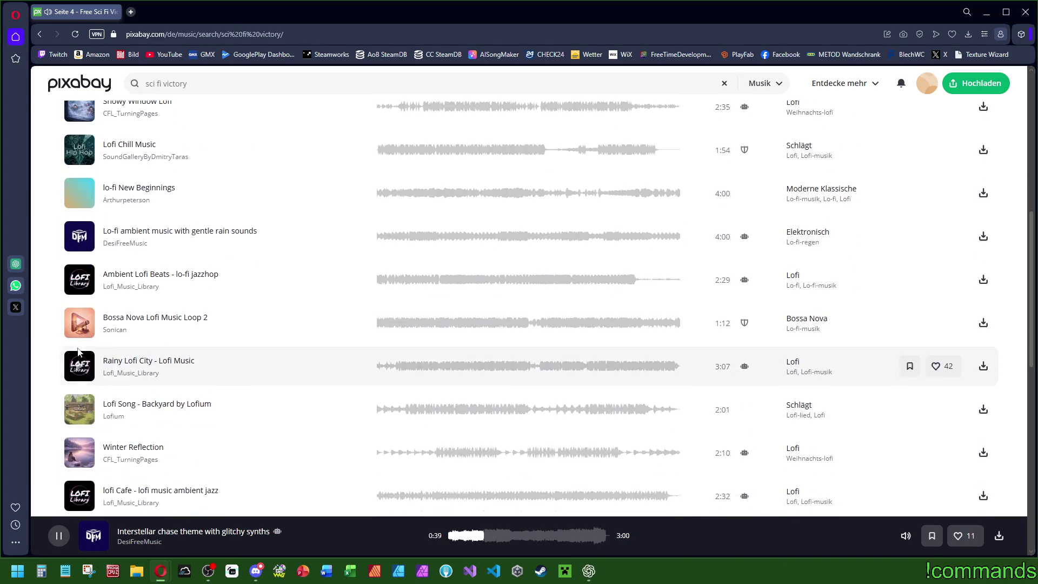
{"action": "scroll", "coordinate": [86, 325], "scroll_direction": "down", "scroll_amount": 2}
{"action": "scroll", "coordinate": [71, 341], "scroll_direction": "down", "scroll_amount": 4}
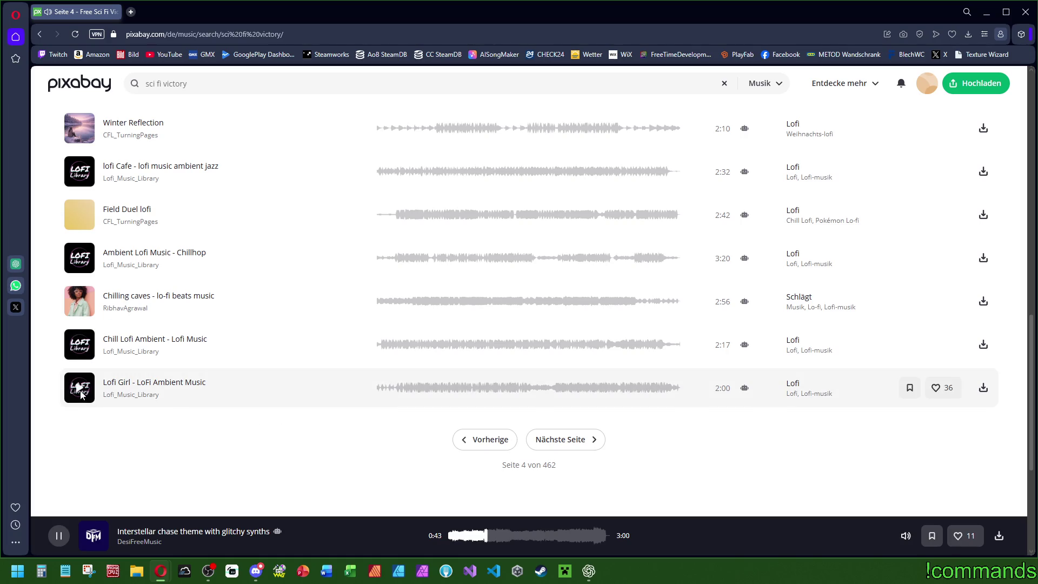
{"action": "left_click", "coordinate": [79, 389]}
{"action": "left_click", "coordinate": [561, 439]}
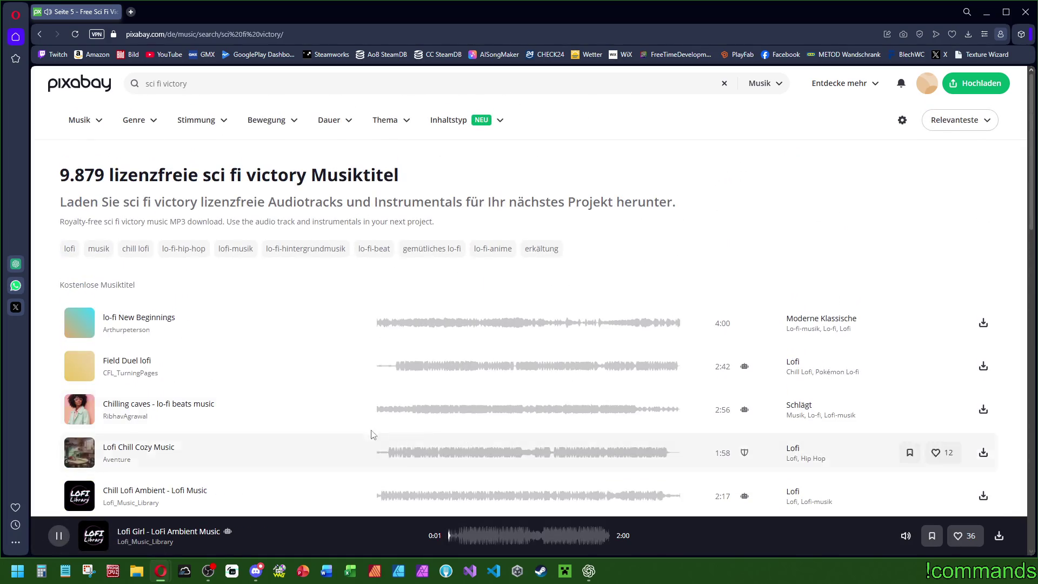
Step: Scroll through page 5's results and advance to results page 6
{"action": "scroll", "coordinate": [270, 426], "scroll_direction": "down", "scroll_amount": 4}
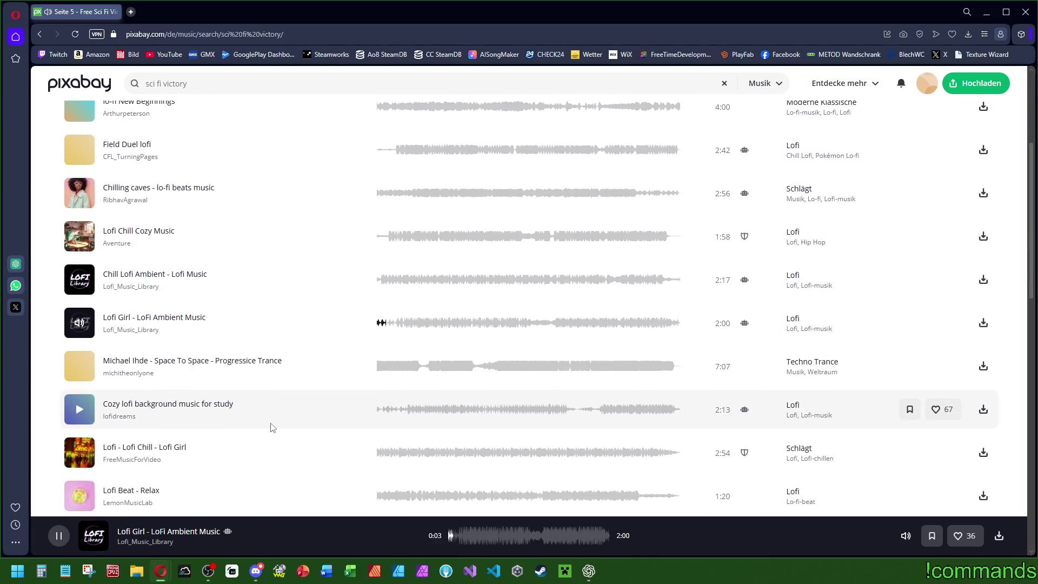
{"action": "scroll", "coordinate": [273, 428], "scroll_direction": "down", "scroll_amount": 2}
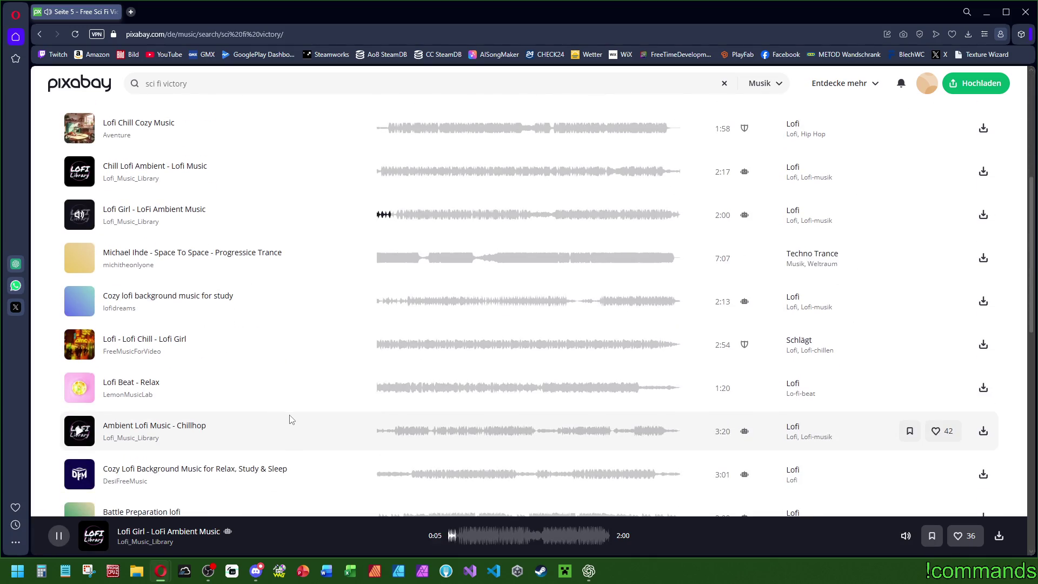
{"action": "scroll", "coordinate": [291, 423], "scroll_direction": "down", "scroll_amount": 4}
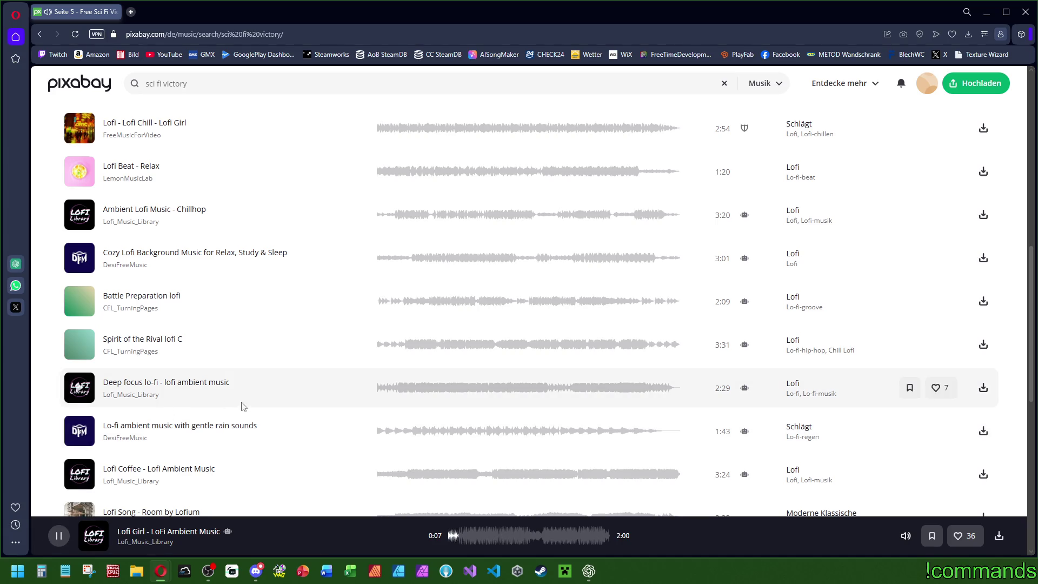
{"action": "scroll", "coordinate": [241, 407], "scroll_direction": "down", "scroll_amount": 6}
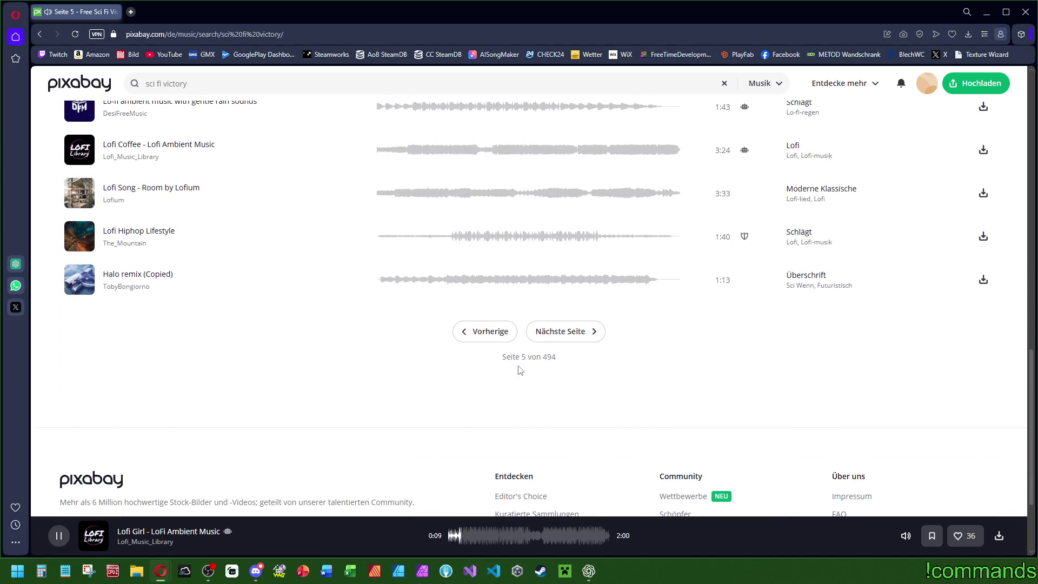
{"action": "left_click", "coordinate": [566, 332]}
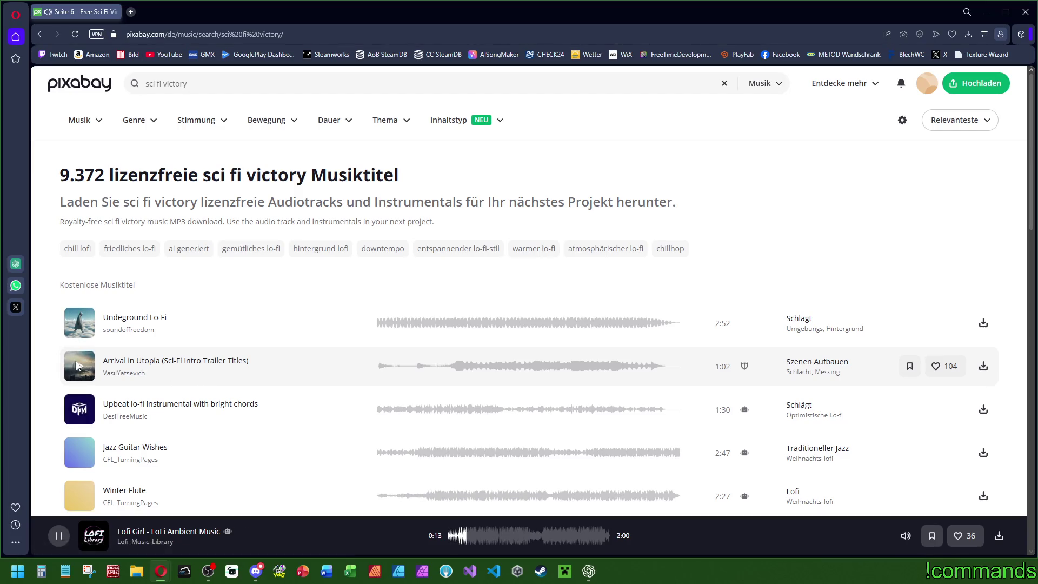
Step: Play Arrival in Utopia (Sci-Fi Intro Trailer Titles), pause it, and resume from about 0:16
{"action": "left_click", "coordinate": [79, 366]}
{"action": "scroll", "coordinate": [130, 227], "scroll_direction": "down", "scroll_amount": 4}
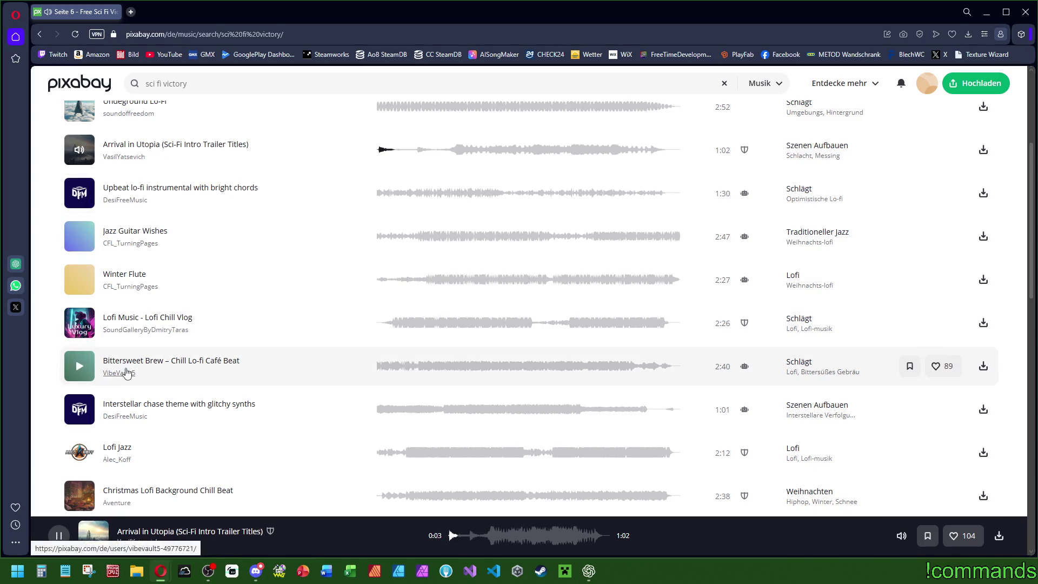
{"action": "scroll", "coordinate": [135, 373], "scroll_direction": "down", "scroll_amount": 4}
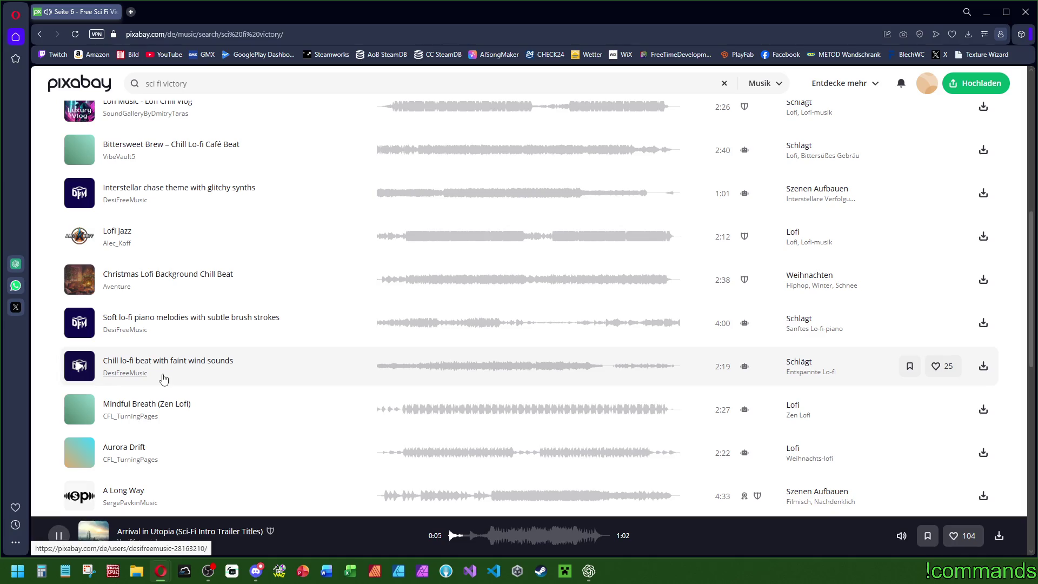
{"action": "scroll", "coordinate": [253, 372], "scroll_direction": "up", "scroll_amount": 6}
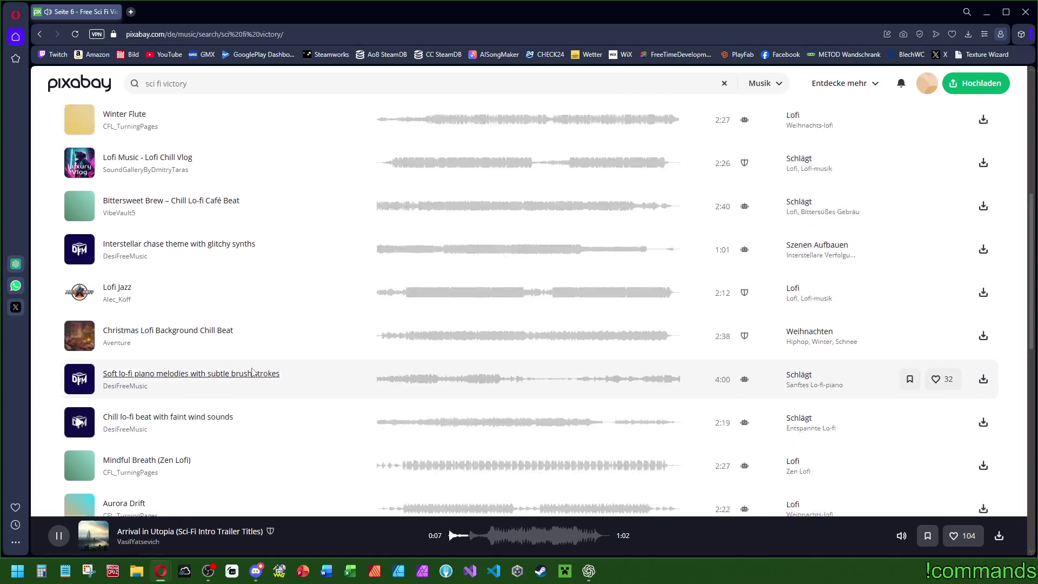
{"action": "scroll", "coordinate": [427, 365], "scroll_direction": "up", "scroll_amount": 2}
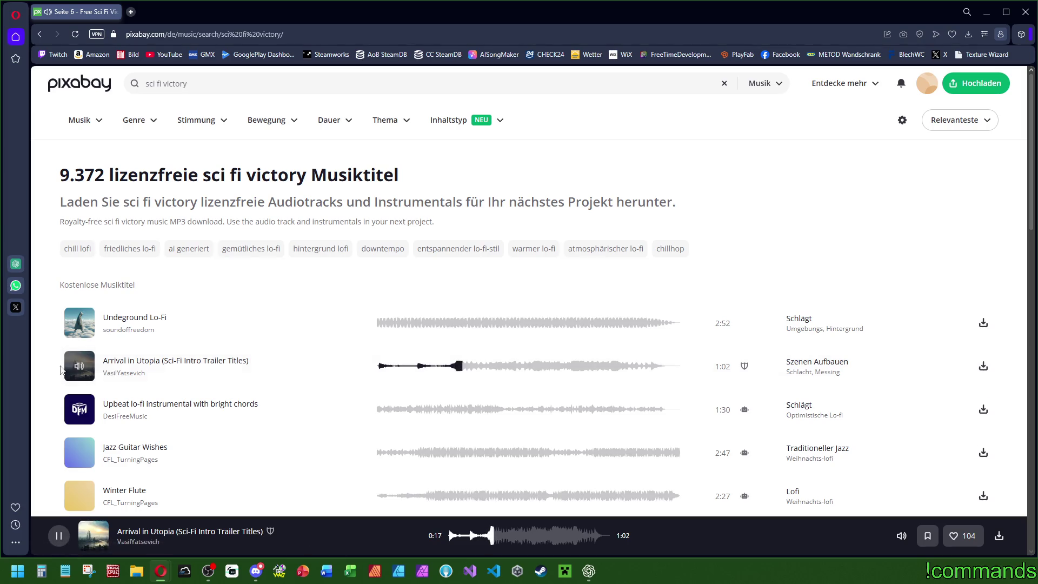
{"action": "key", "text": "space"}
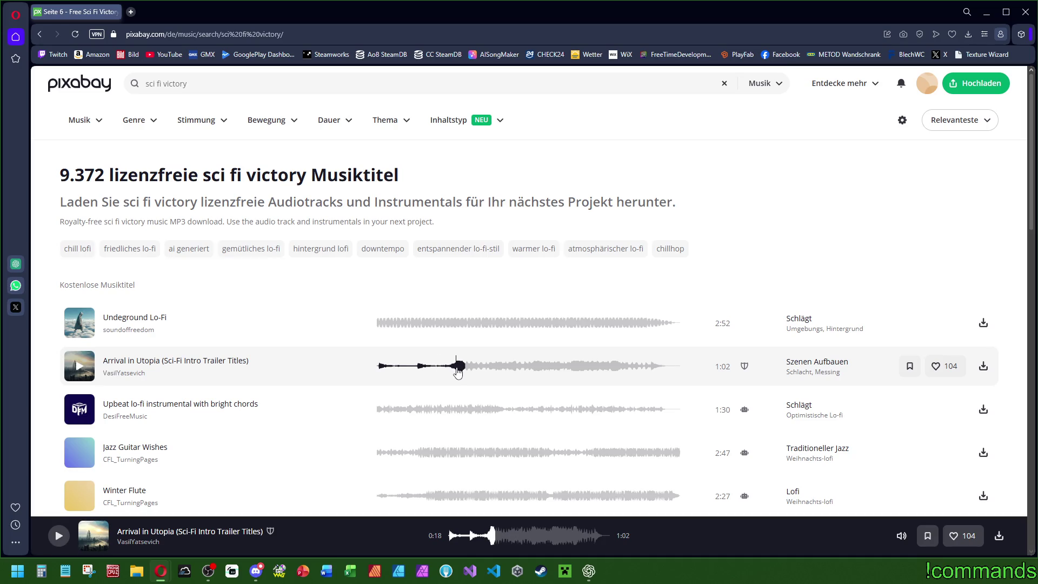
{"action": "left_click", "coordinate": [455, 372]}
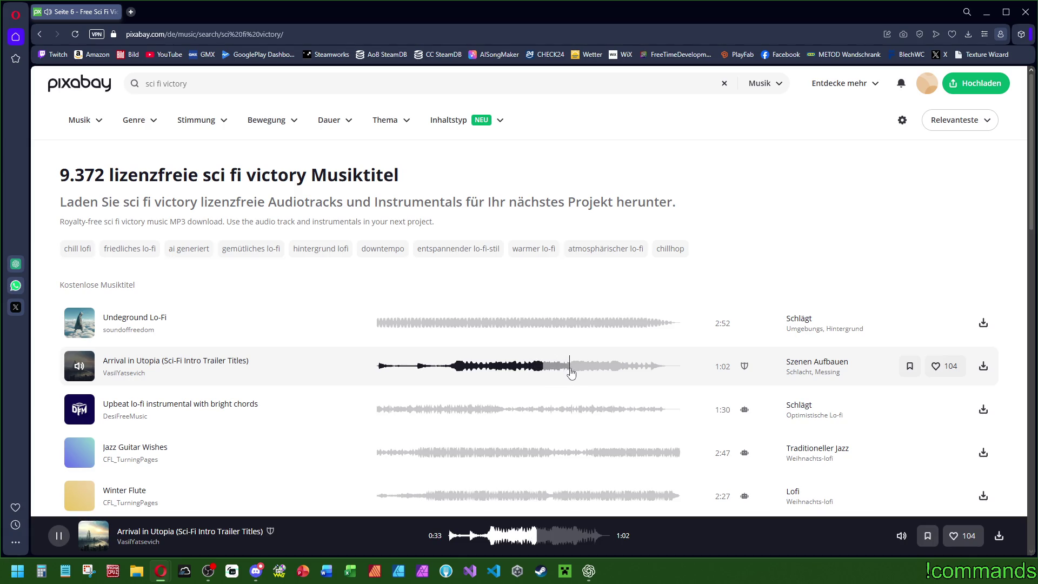
Step: Skip Arrival in Utopia ahead to 0:41 and then 0:47, and return to the page top
{"action": "left_click", "coordinate": [575, 370]}
{"action": "left_click", "coordinate": [610, 370]}
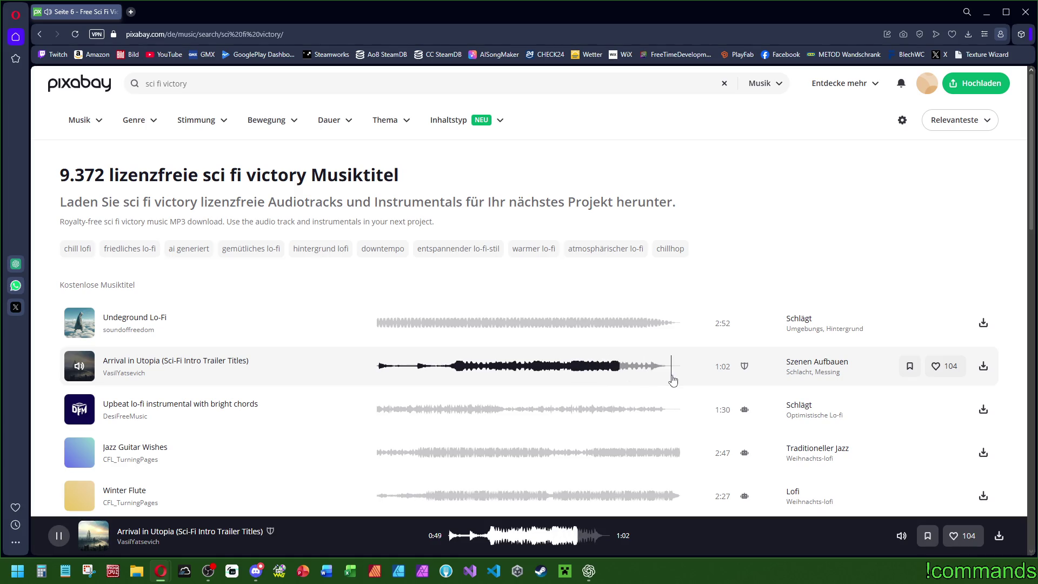
{"action": "scroll", "coordinate": [244, 381], "scroll_direction": "down", "scroll_amount": 4}
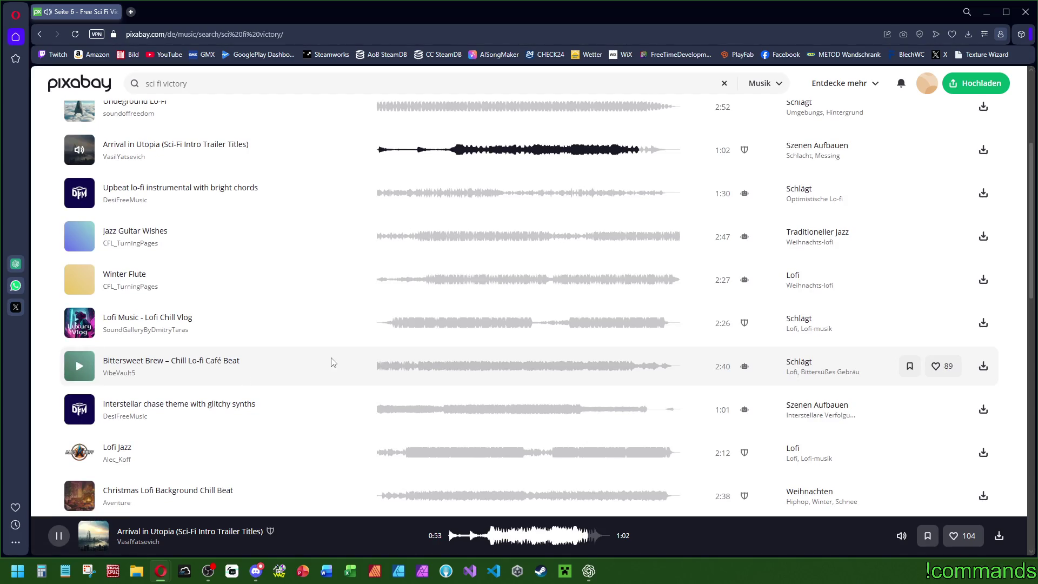
{"action": "scroll", "coordinate": [300, 373], "scroll_direction": "down", "scroll_amount": 4}
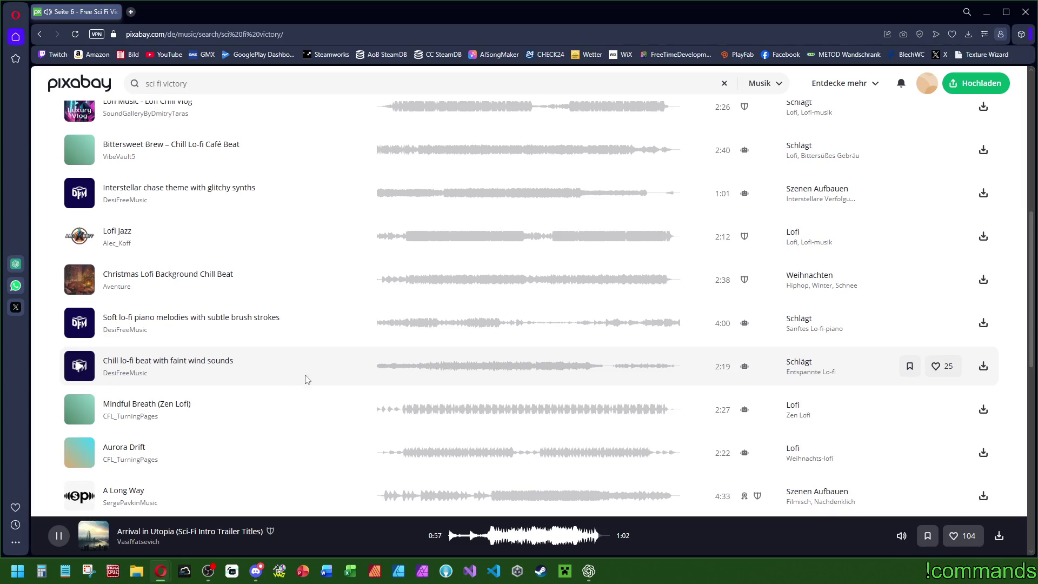
{"action": "key", "text": "Home"}
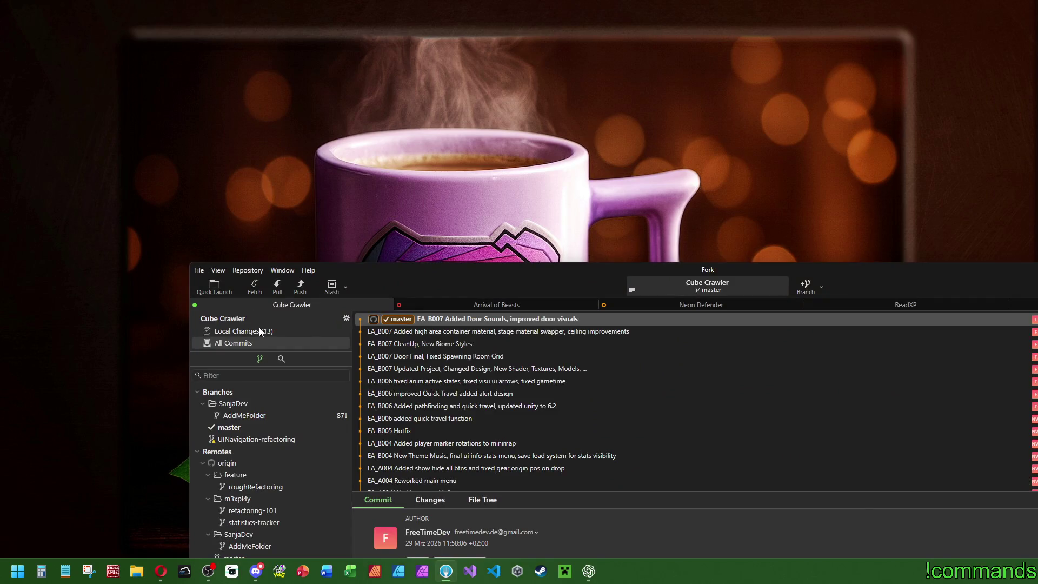
Step: Review Cube Crawler's 13 local changes in a maximized Fork window, then close Fork
{"action": "left_click", "coordinate": [260, 331]}
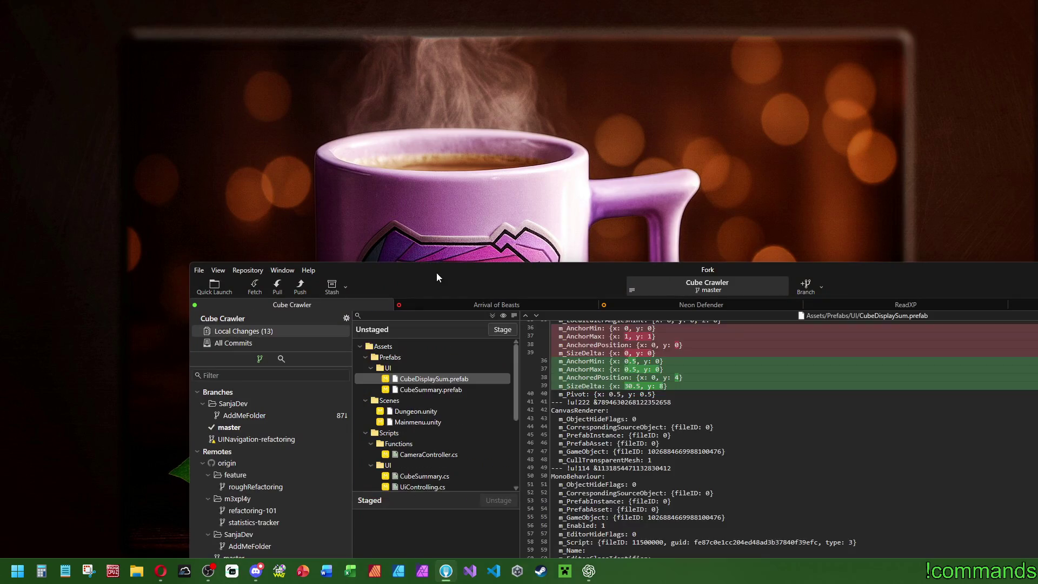
{"action": "double_click", "coordinate": [436, 271]}
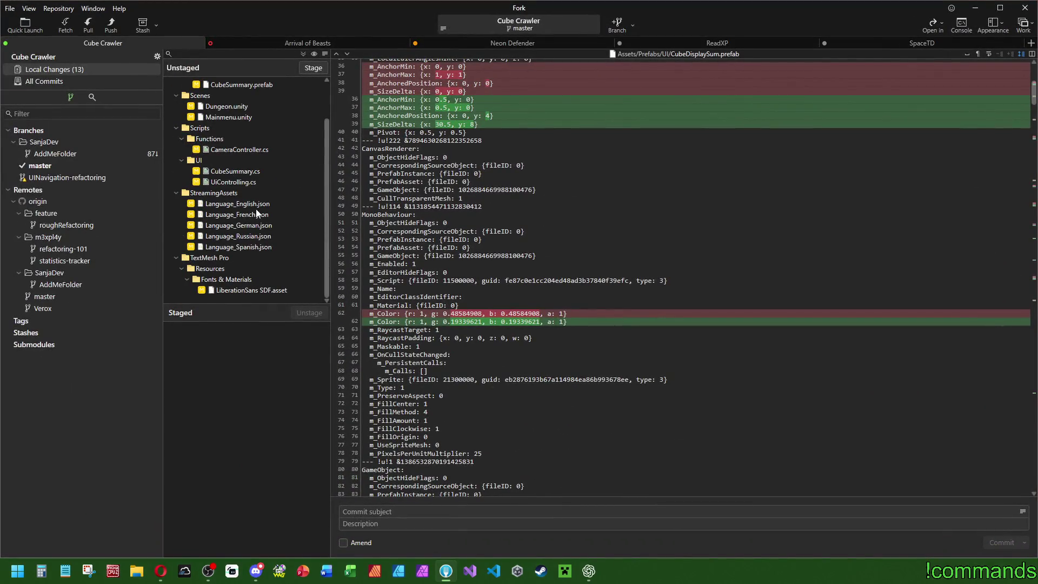
{"action": "scroll", "coordinate": [258, 194], "scroll_direction": "up", "scroll_amount": 2}
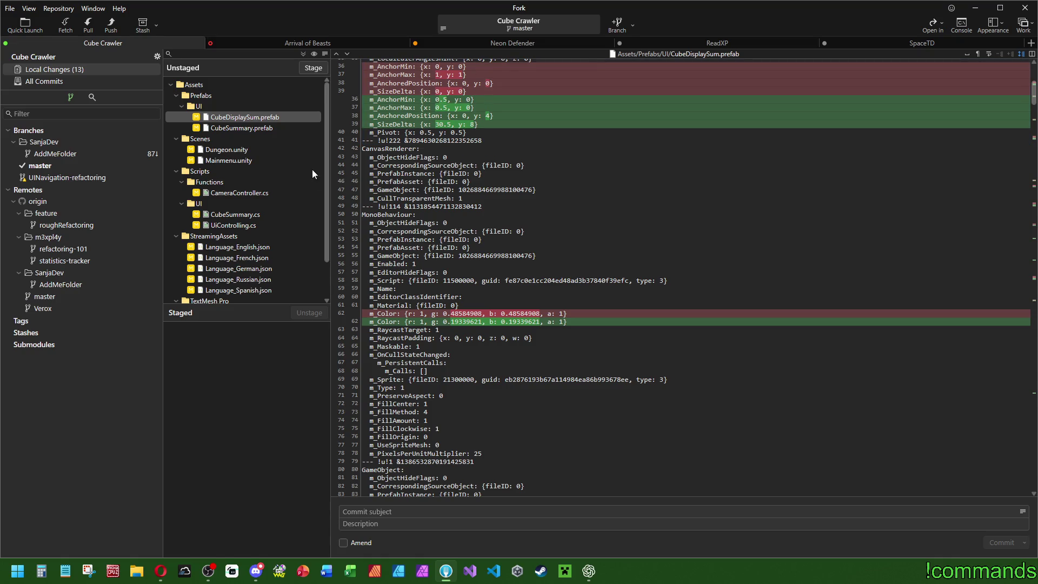
{"action": "left_click", "coordinate": [1025, 8]}
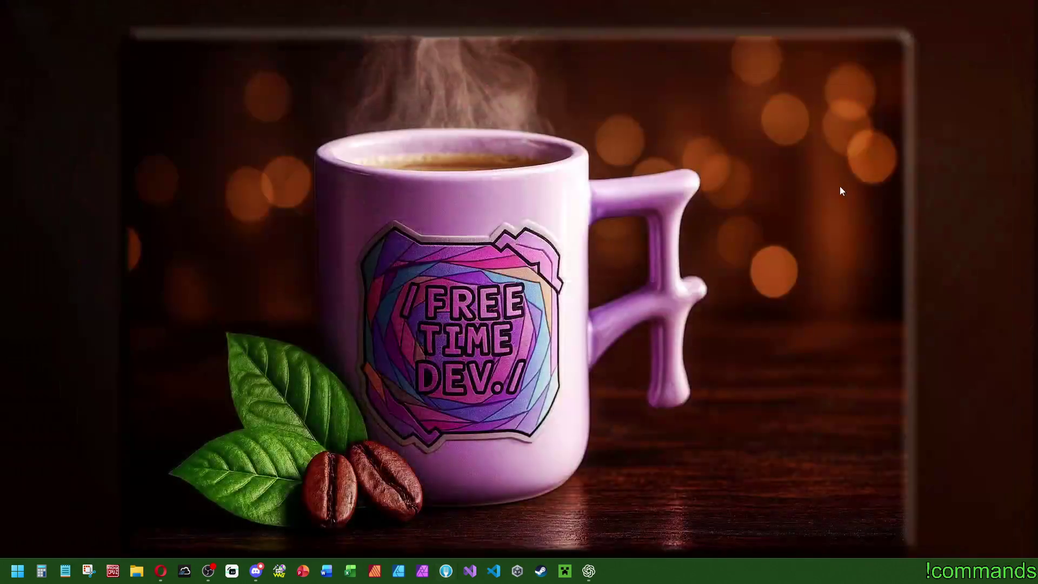
{"action": "left_click", "coordinate": [160, 570]}
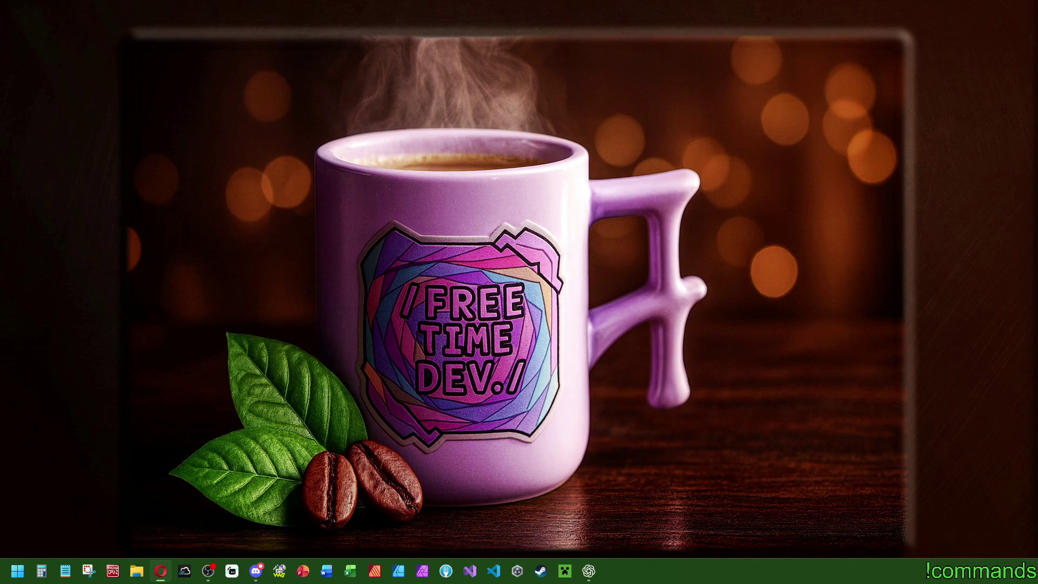